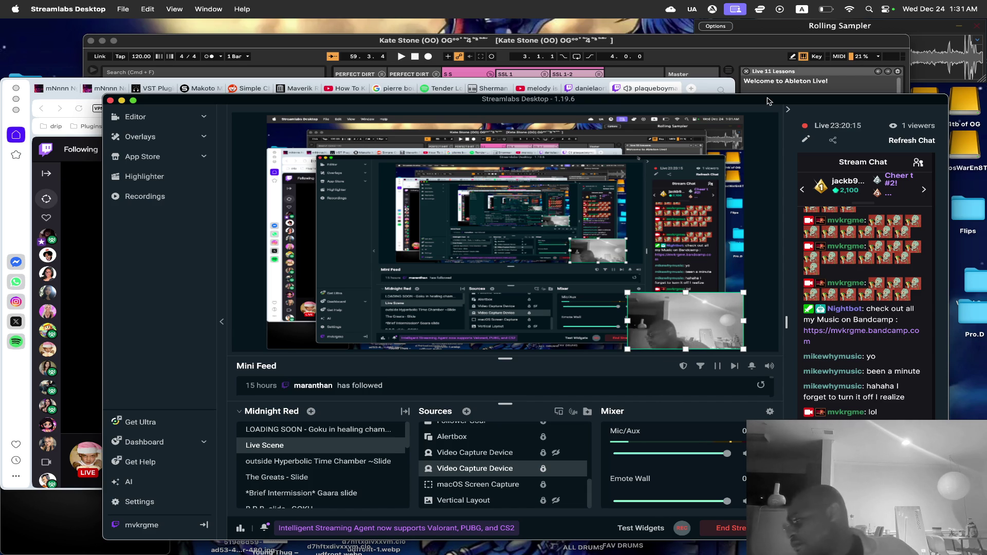
Bring the Ableton Live set to the front and stop its playing clips.
left_click(483, 44)
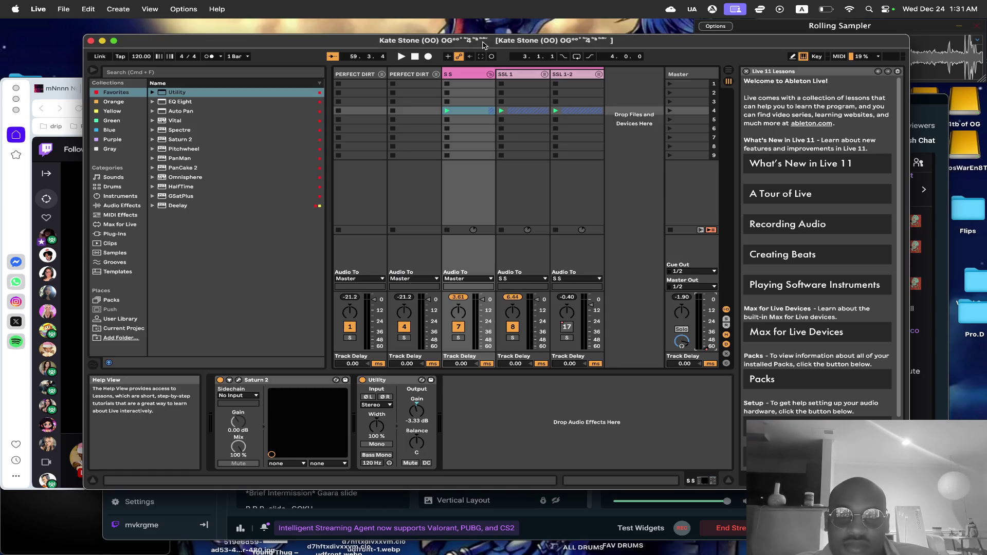
key("space")
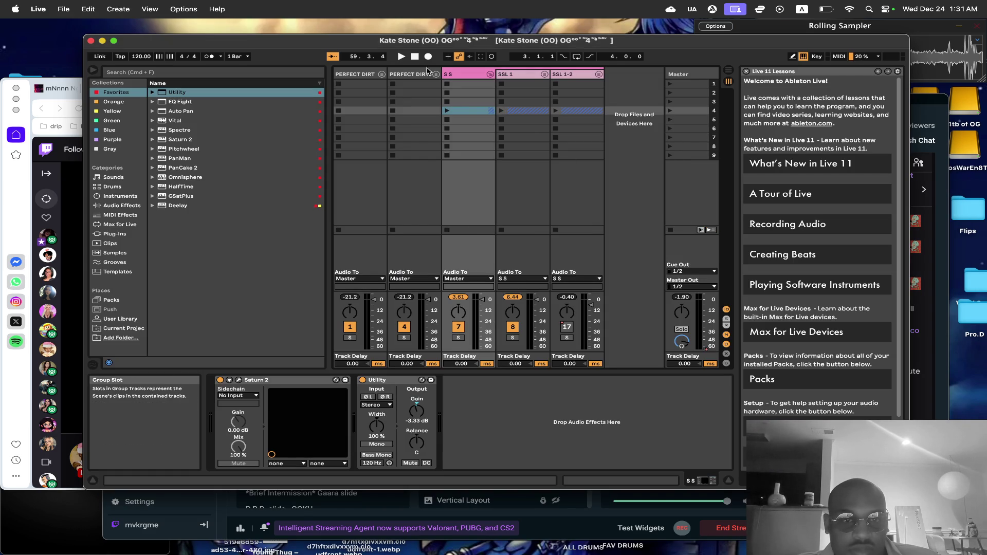
left_click(63, 8)
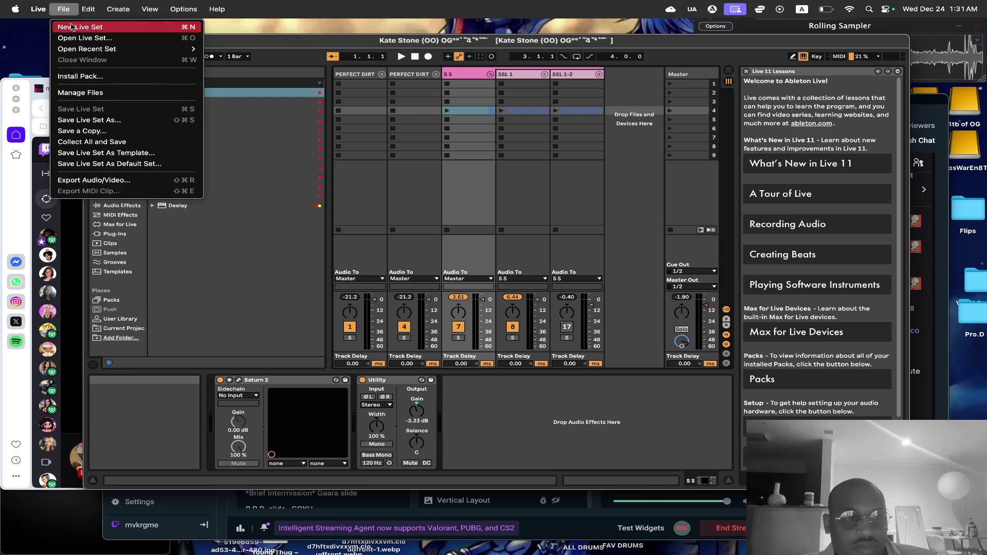
Export the set as a 44100 Hz WAV into STEMS 2, appending '(120 bpm) [Mvk.Rgme]' to the name.
left_click(128, 180)
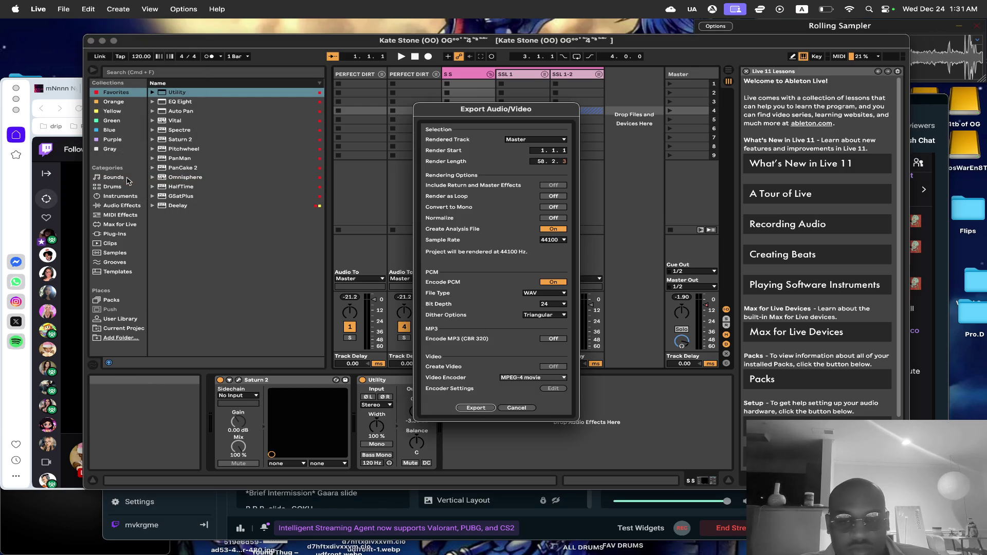
left_click(484, 408)
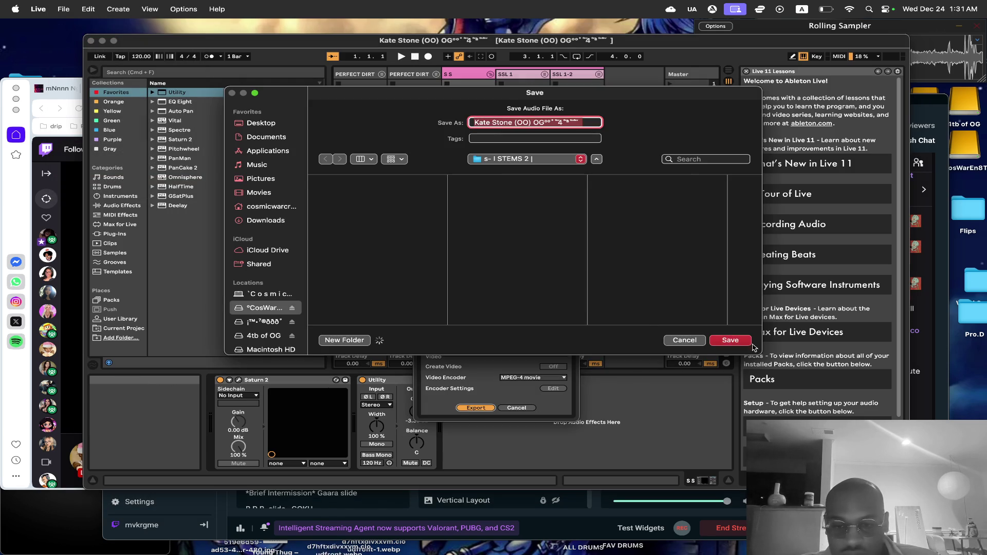
key("Escape")
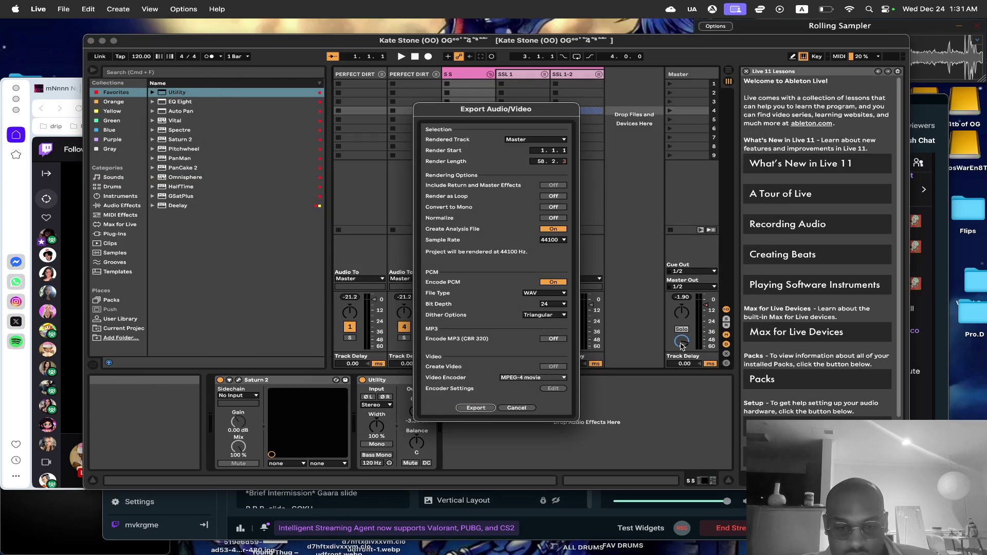
left_click(481, 409)
left_click(482, 409)
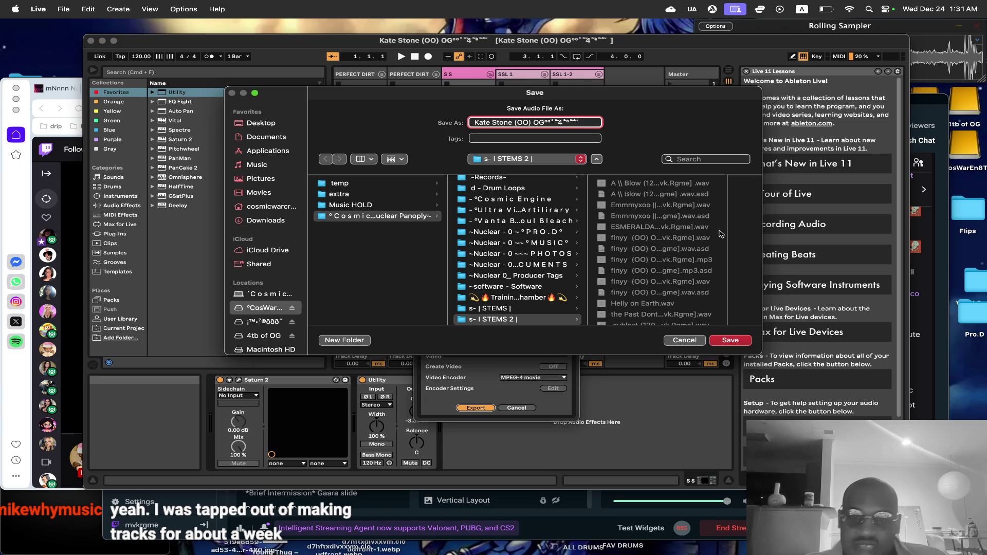
type("(")
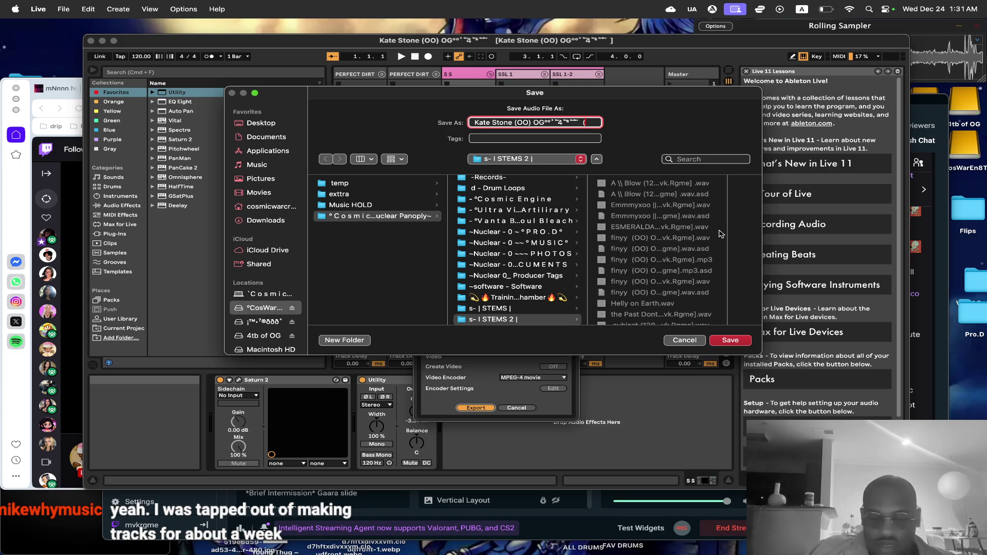
type("0 bpm")
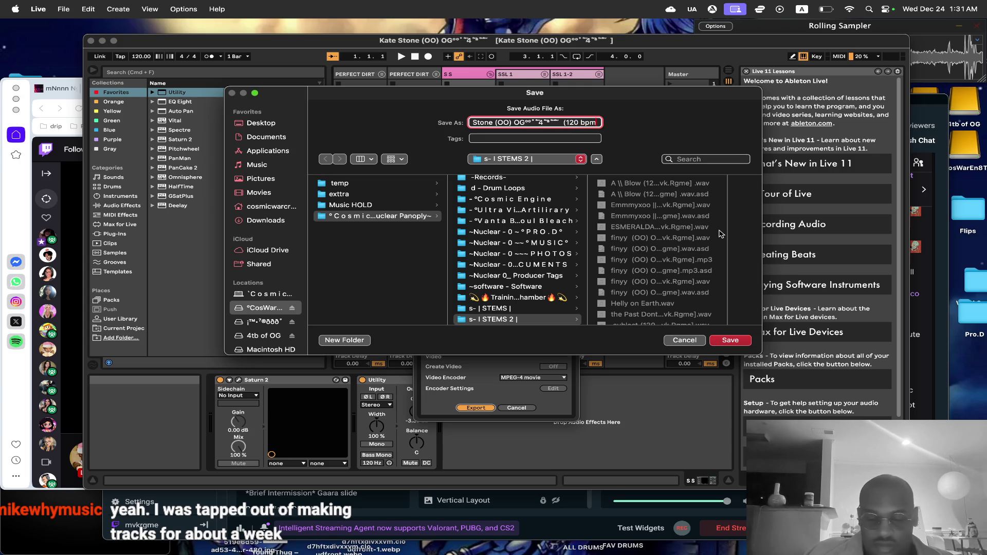
type(") []")
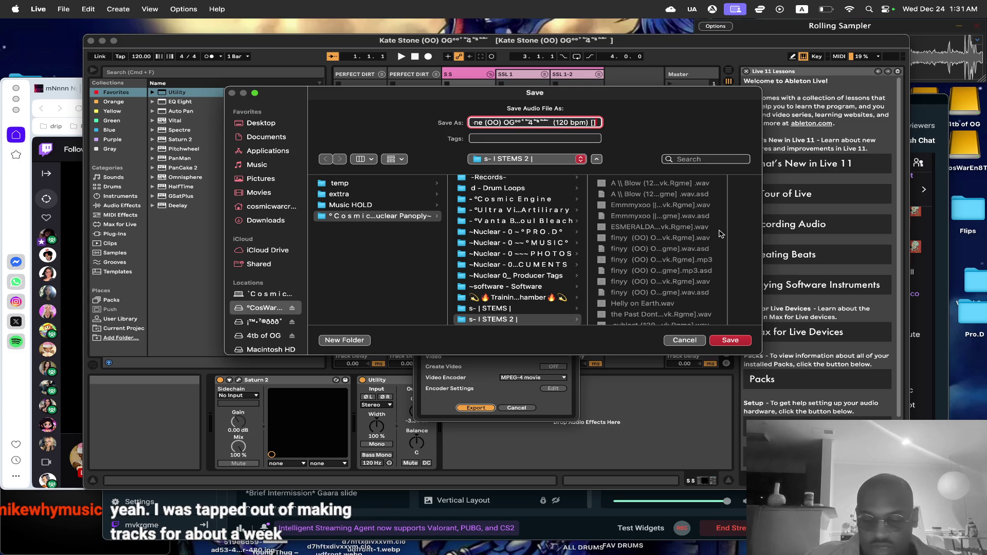
type("Mvk")
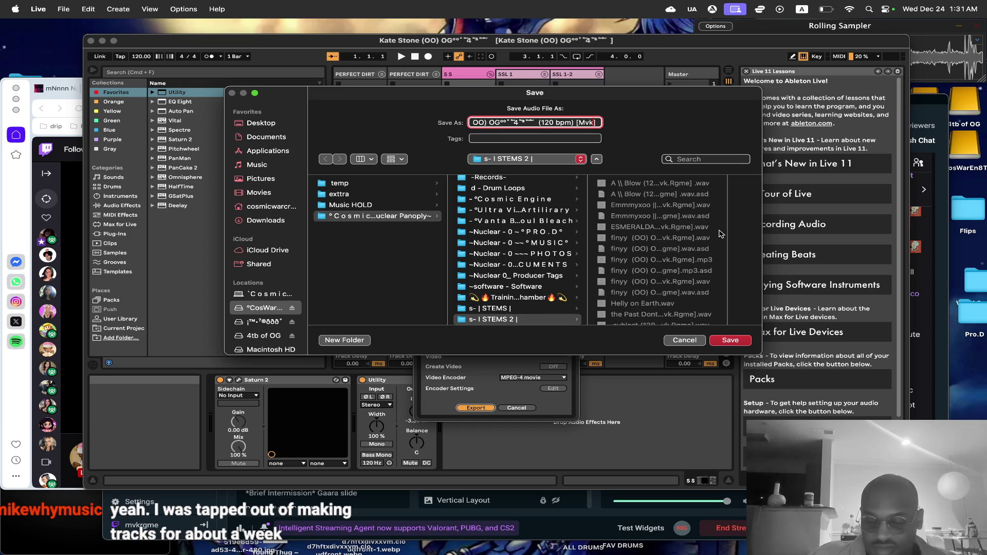
type("Rgme")
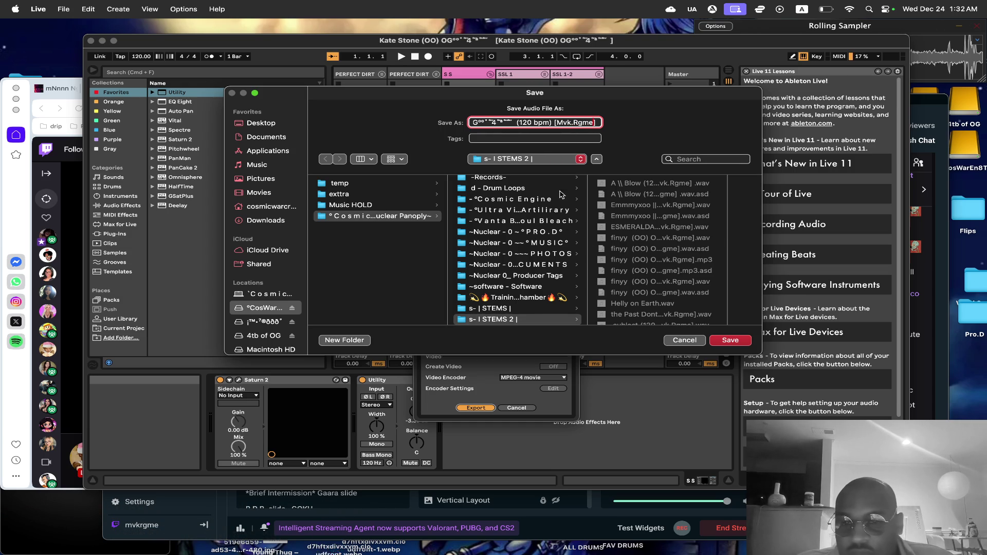
left_click(731, 340)
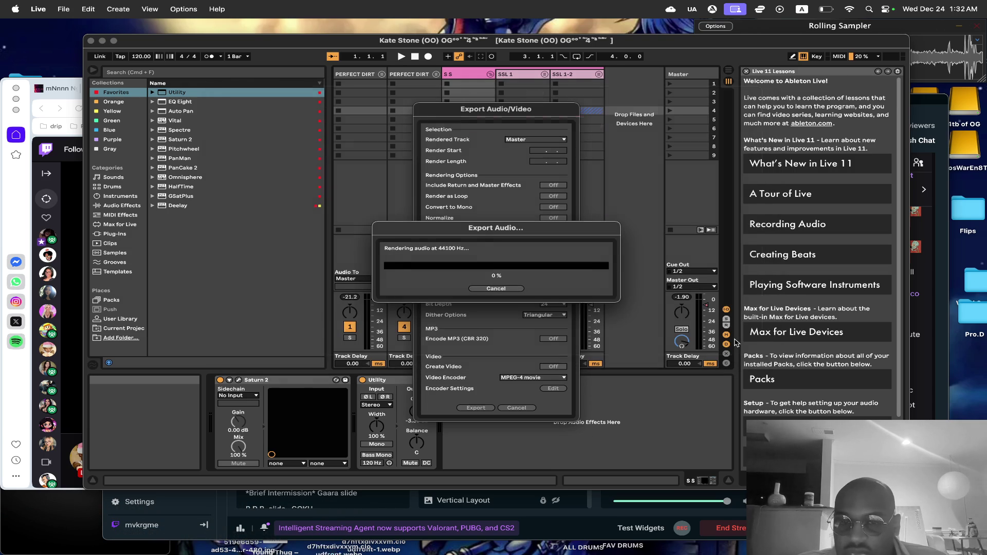
Switch to Streamlabs Desktop while Live renders, then return to Live to check progress.
left_click(940, 96)
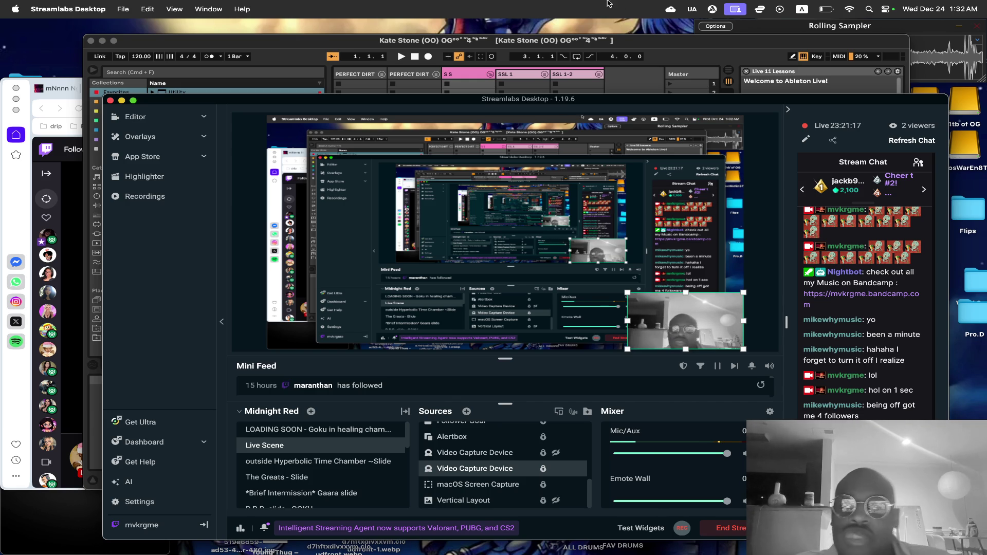
left_click(303, 41)
After the render finishes, create a new empty Live Set, nudge the Streamlabs window, and return to Live.
mouse_move(574, 551)
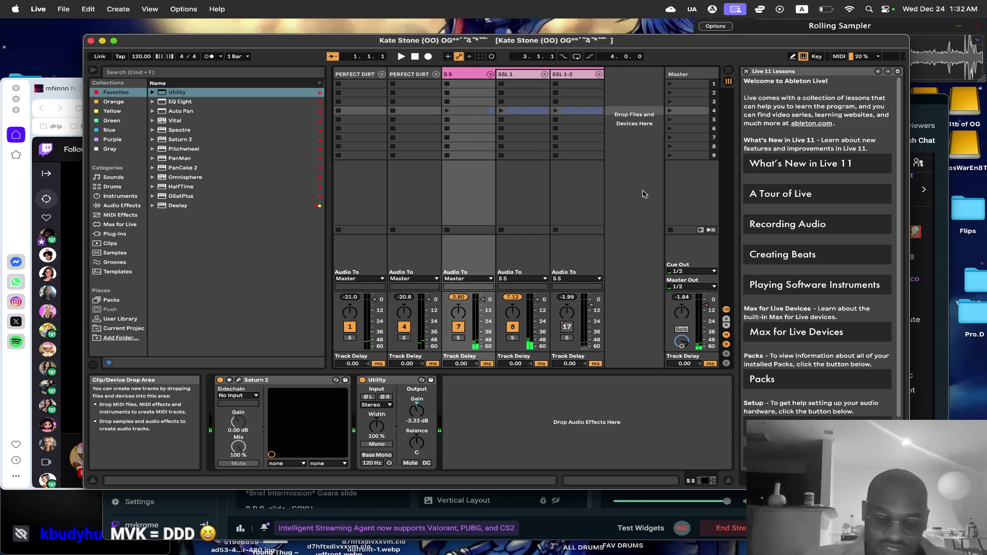
key("super+n")
left_click(921, 103)
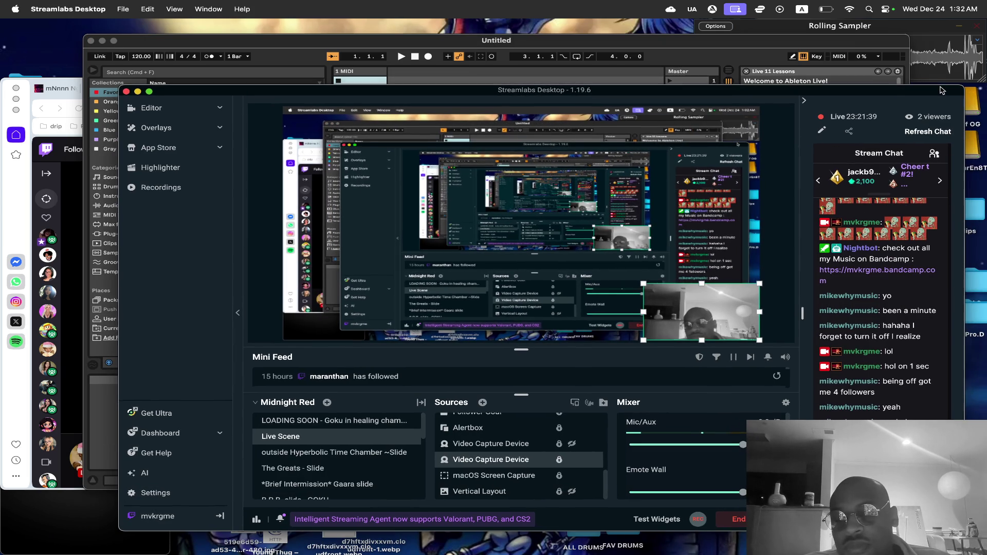
left_click_drag(942, 90, 939, 90)
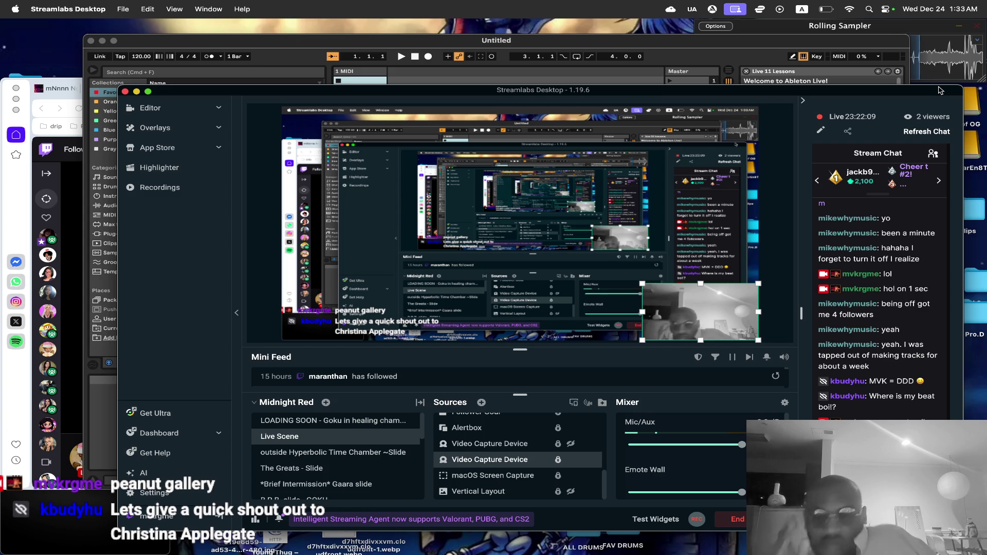
left_click(411, 45)
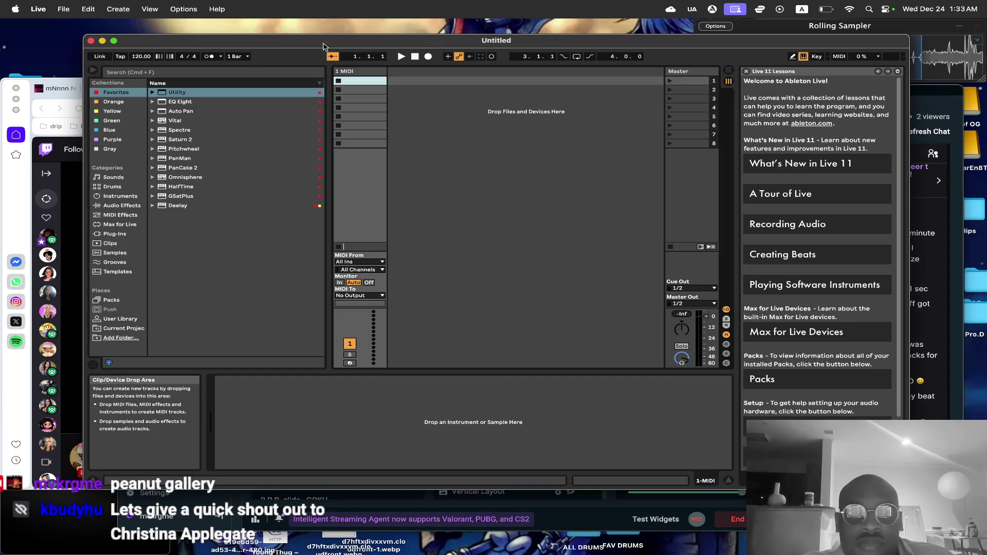
Minimize Live and open the s- I STEMS 2 folder on the left side of the screen.
left_click(102, 41)
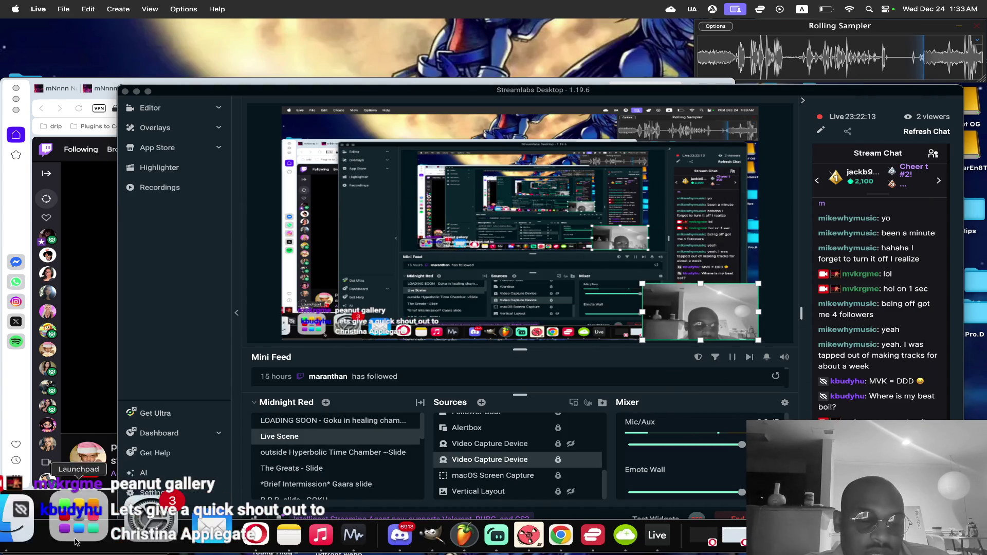
left_click(6, 540)
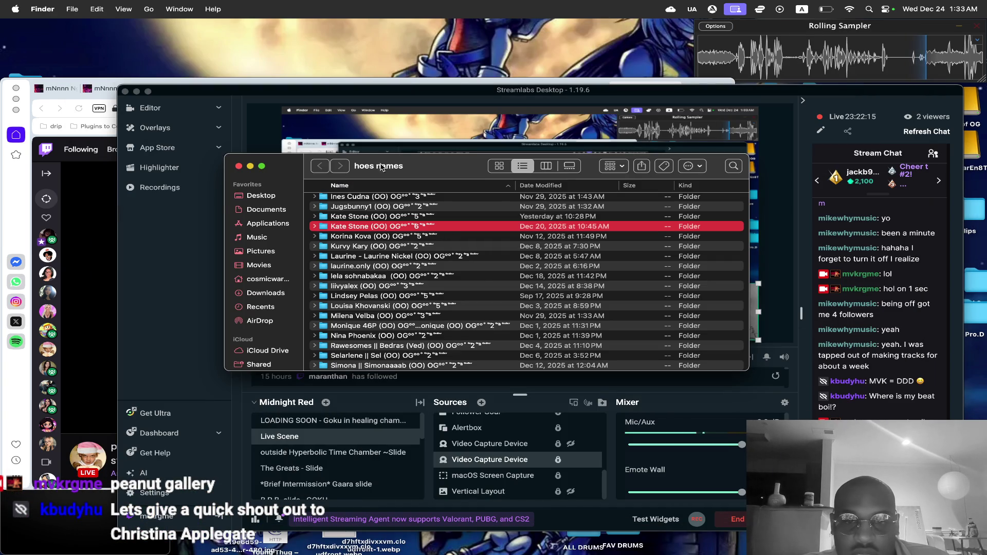
left_click(236, 167)
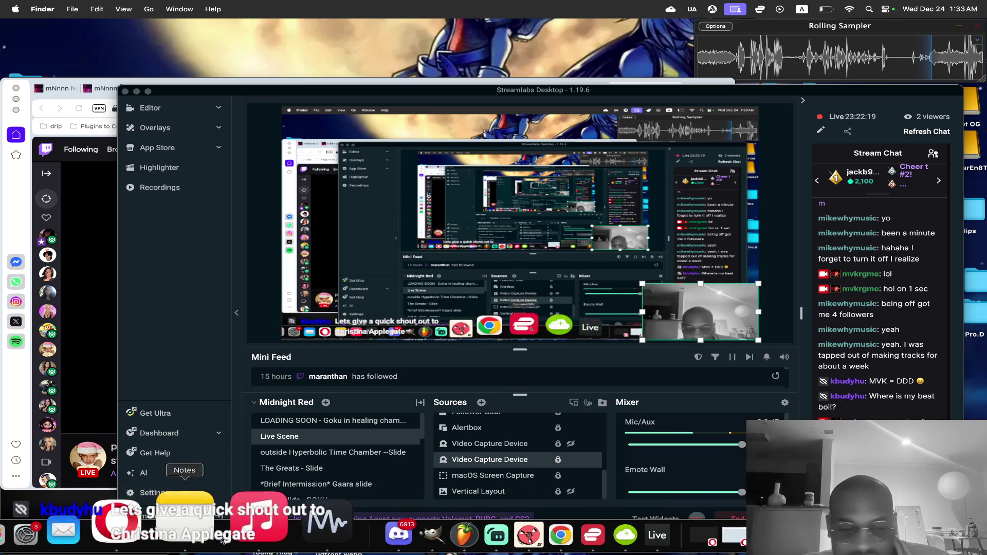
left_click(61, 540)
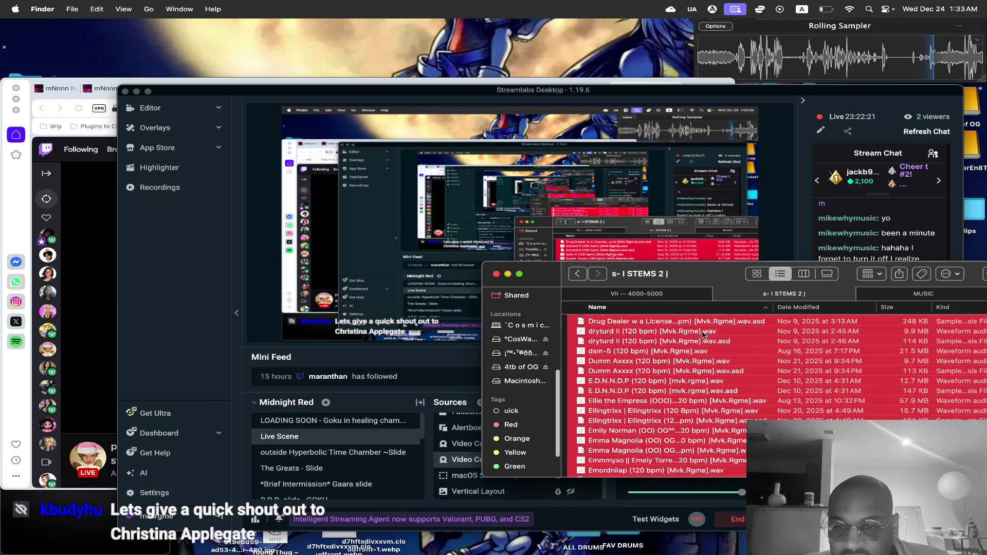
left_click_drag(696, 260, 225, 259)
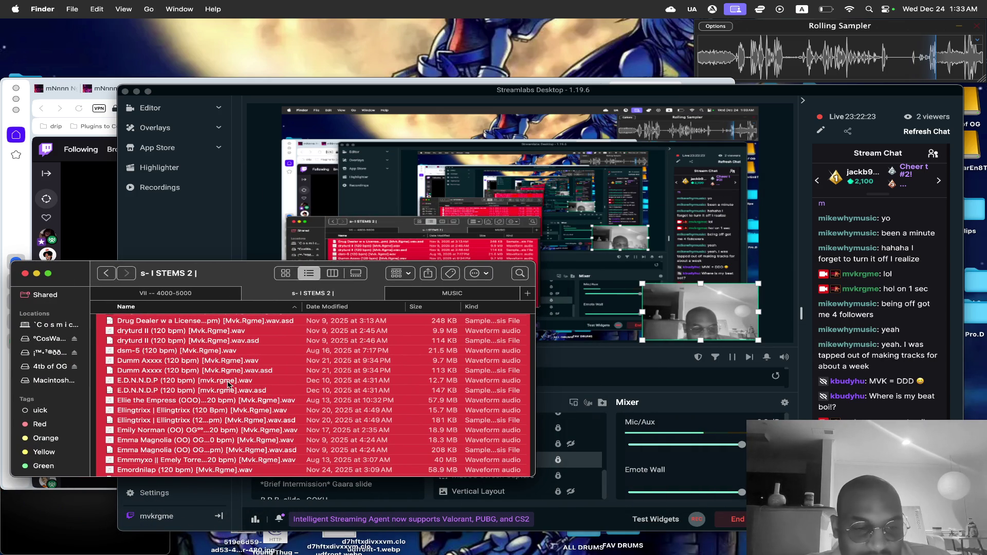
Select all the rendered files in the STEMS 2 folder, then return to the streaming window.
left_click(228, 381)
key("super+a")
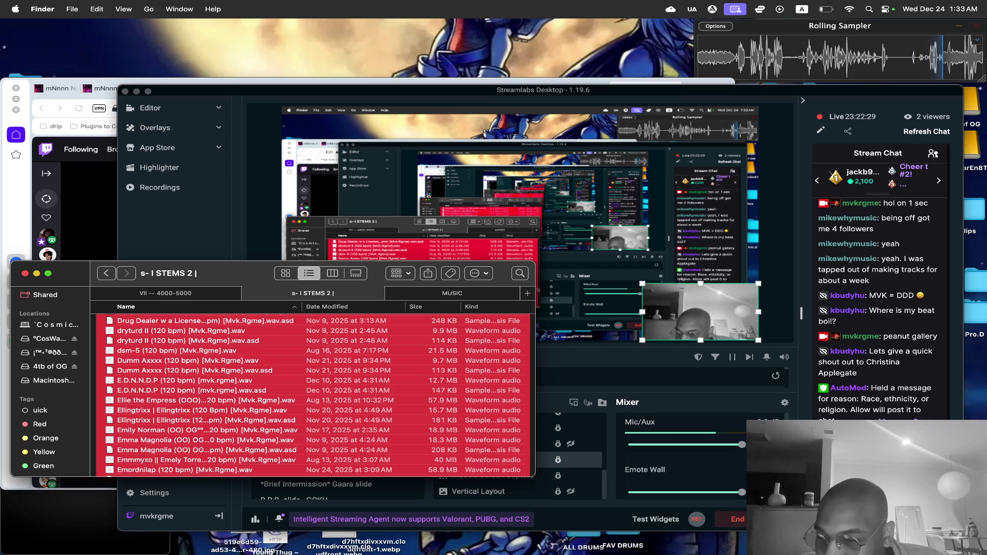
left_click(539, 435)
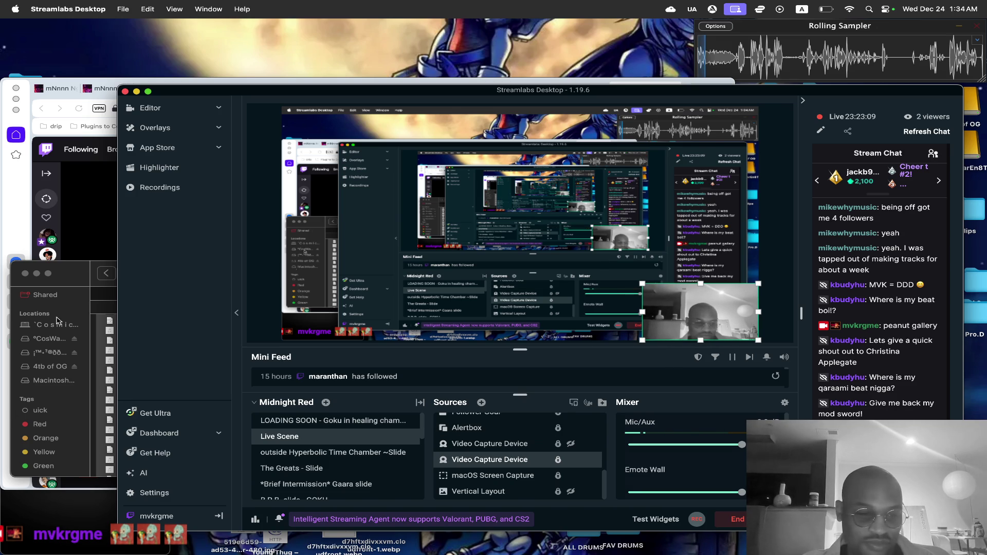
Bring the STEMS 2 folder forward, then bring up Discord and minimize it.
left_click(48, 344)
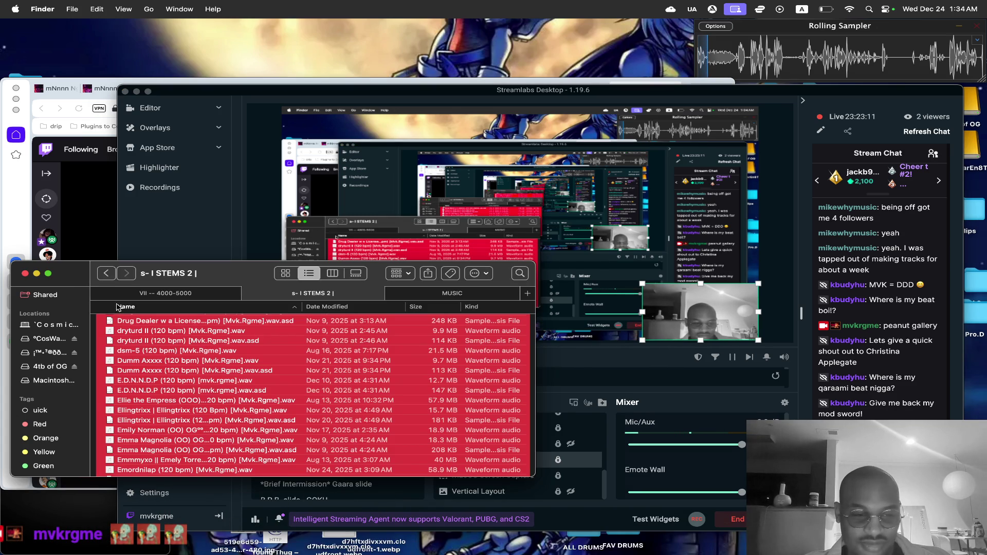
mouse_move(329, 553)
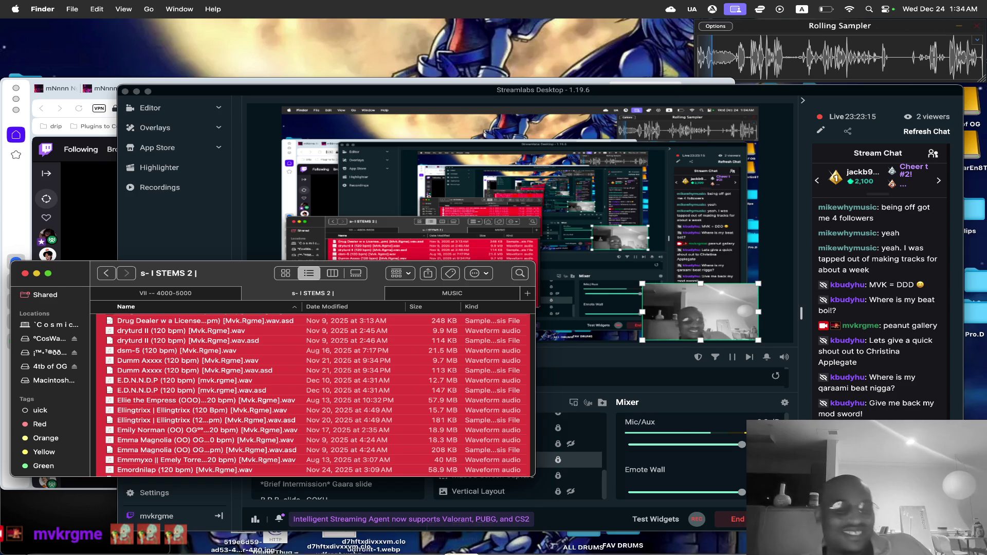
mouse_move(334, 551)
left_click(341, 526)
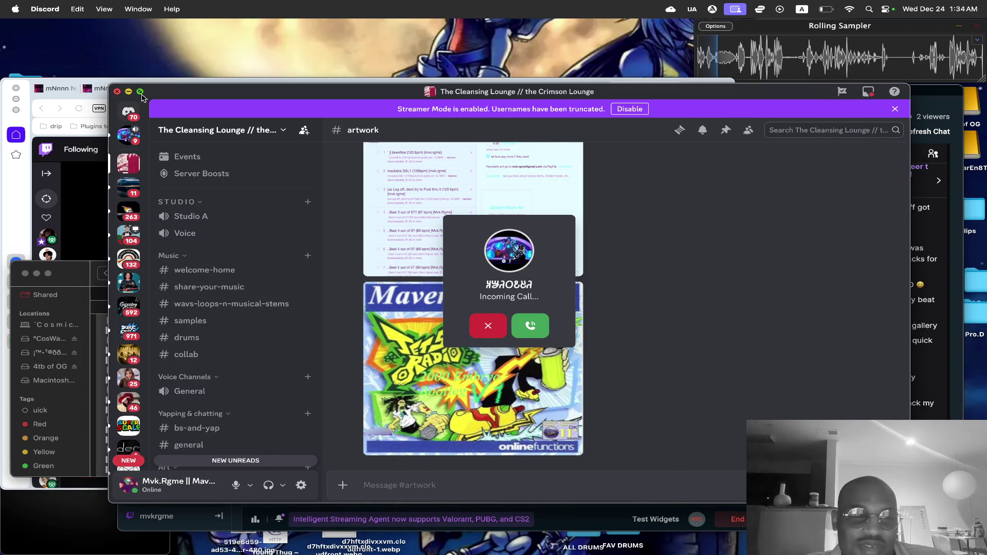
left_click(129, 91)
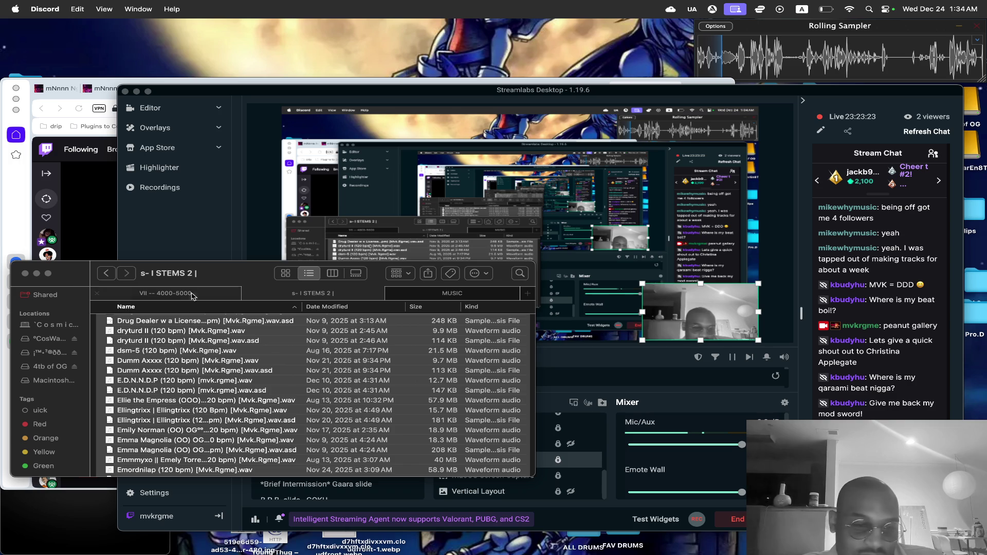
Scroll the folder list, open and dismiss the files' context menu, then bring Discord forward.
scroll(196, 390, "up", 5)
scroll(196, 390, "up", 5)
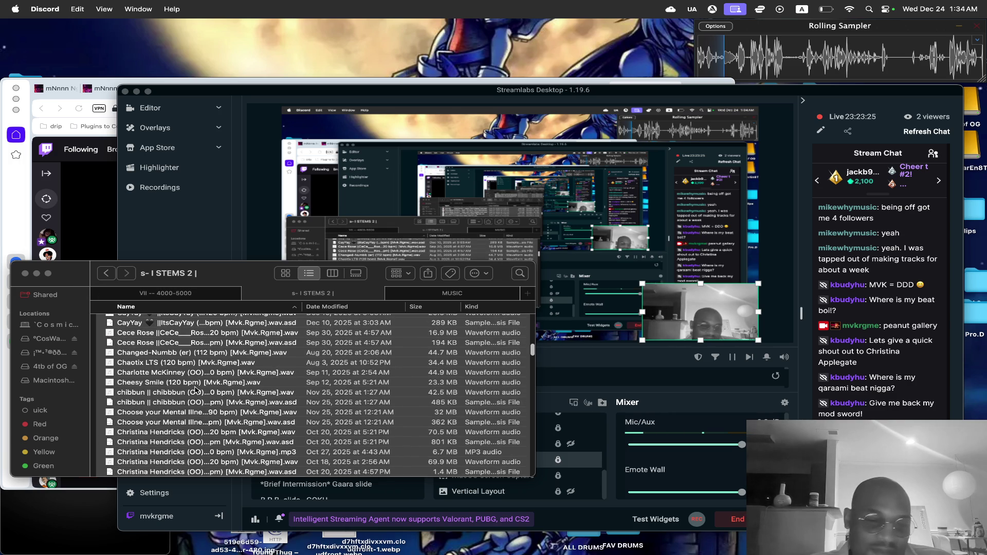
right_click(223, 336)
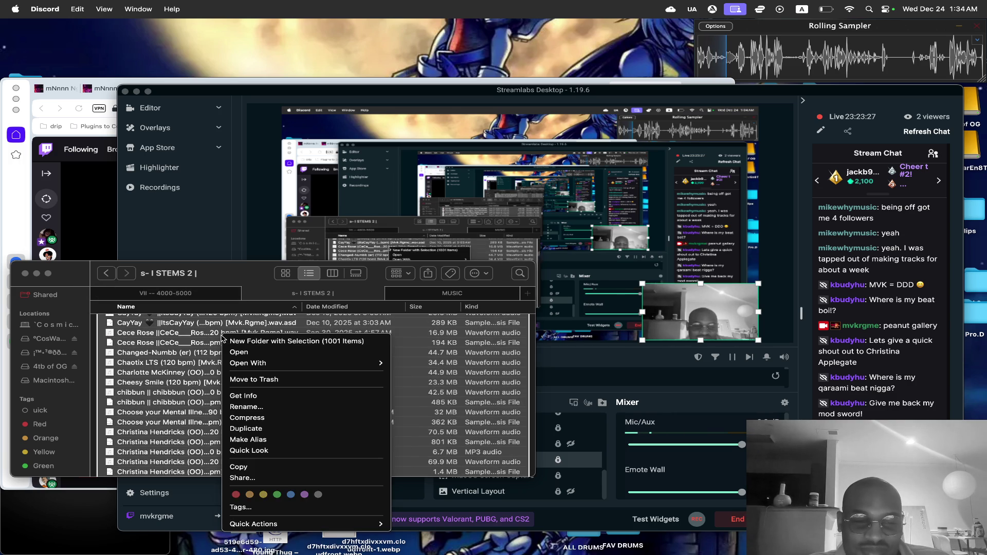
left_click(234, 262)
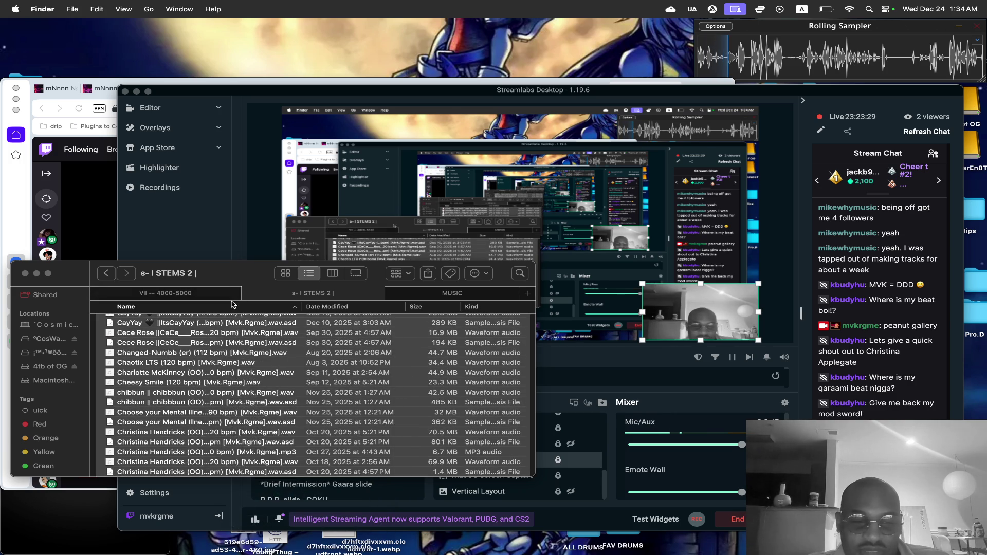
right_click(230, 354)
key("Escape")
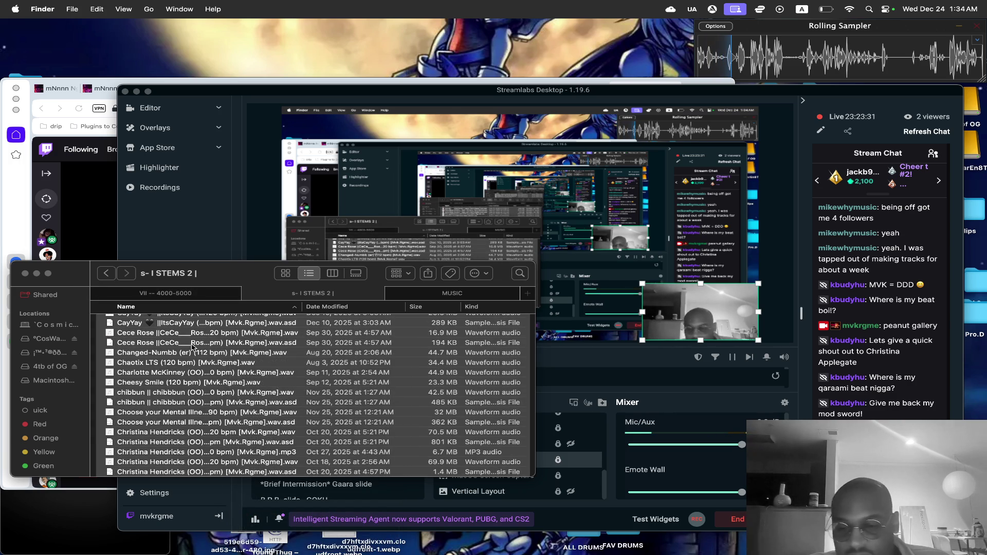
mouse_move(202, 551)
left_click(334, 534)
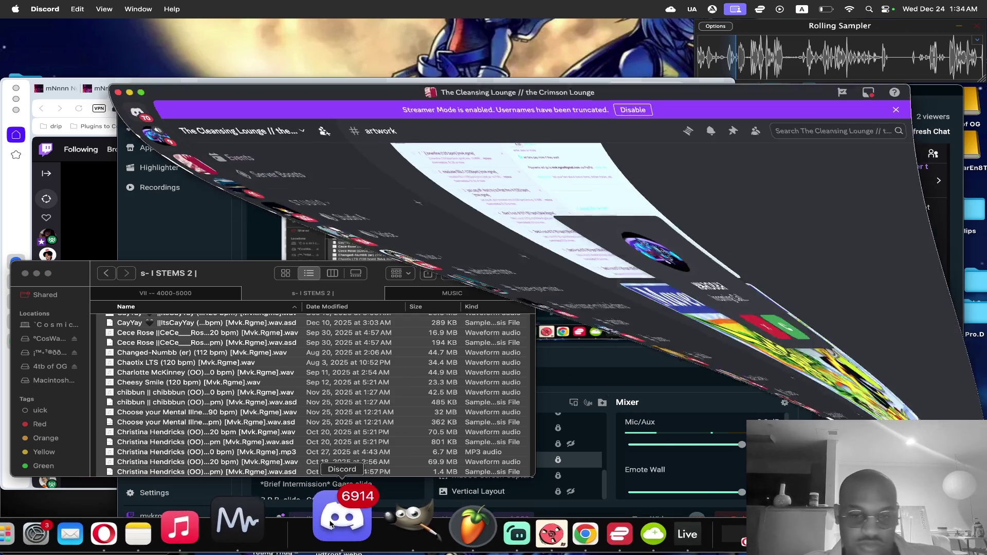
Join the incoming Discord voice call, later disconnect, and minimize Discord.
left_click(532, 329)
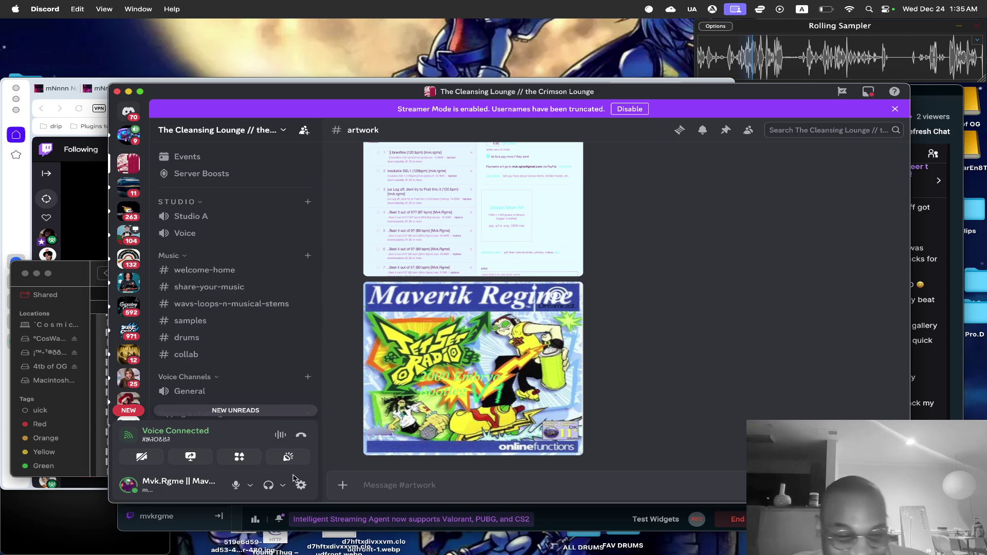
left_click(301, 435)
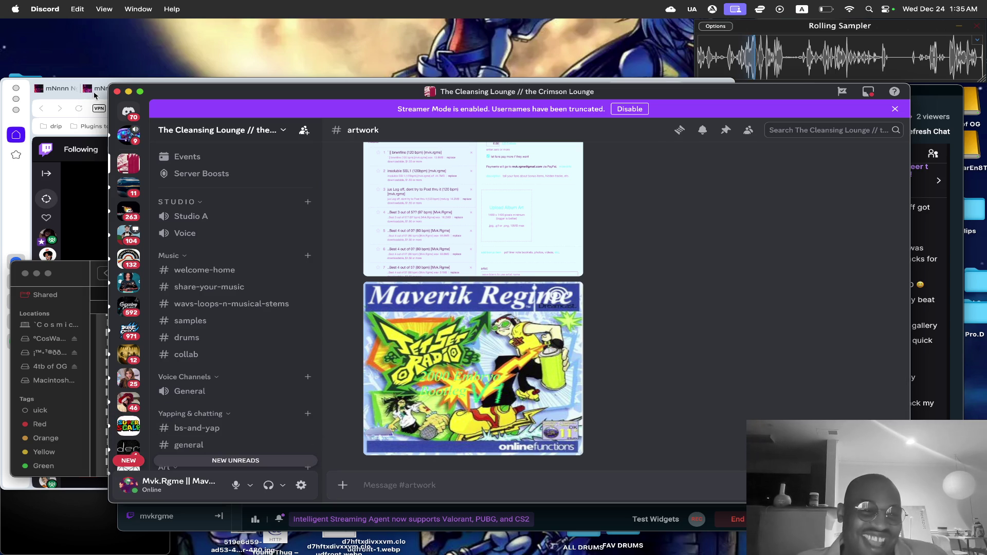
left_click(128, 93)
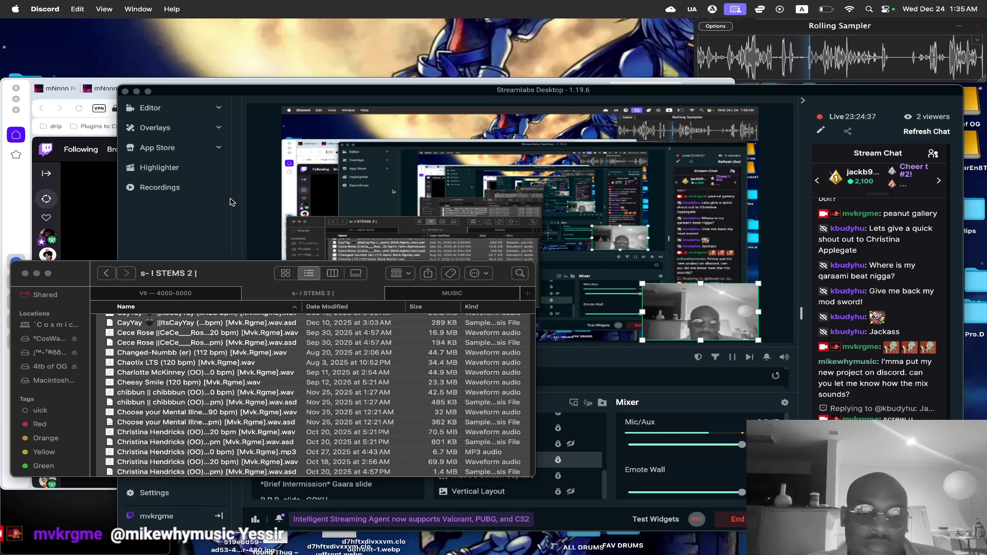
Select every file in the STEMS 2 folder and minimize the Finder window.
left_click(234, 362)
key("super+a")
scroll(234, 363, "up", 5)
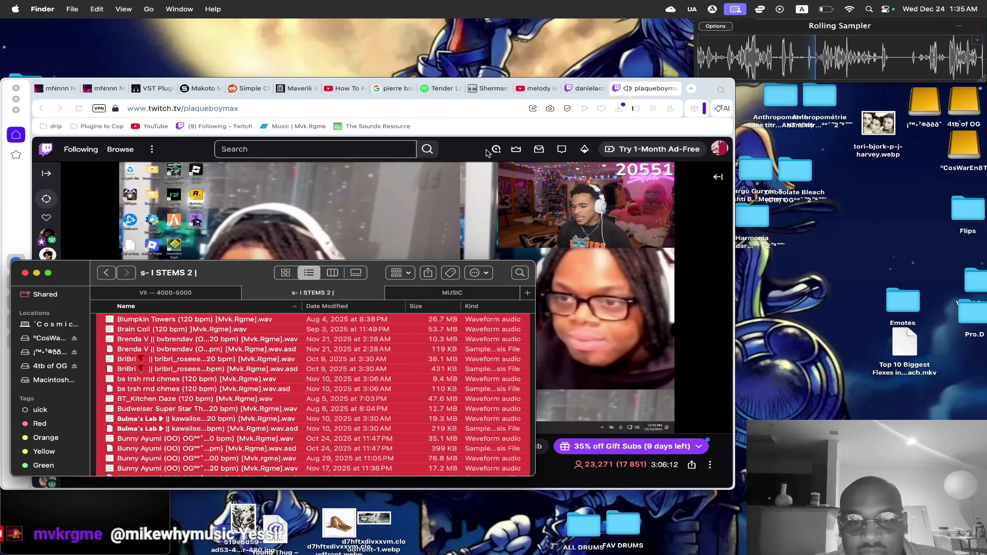
left_click(479, 157)
Bring Discord forward and open the #share-your-music channel.
mouse_move(504, 539)
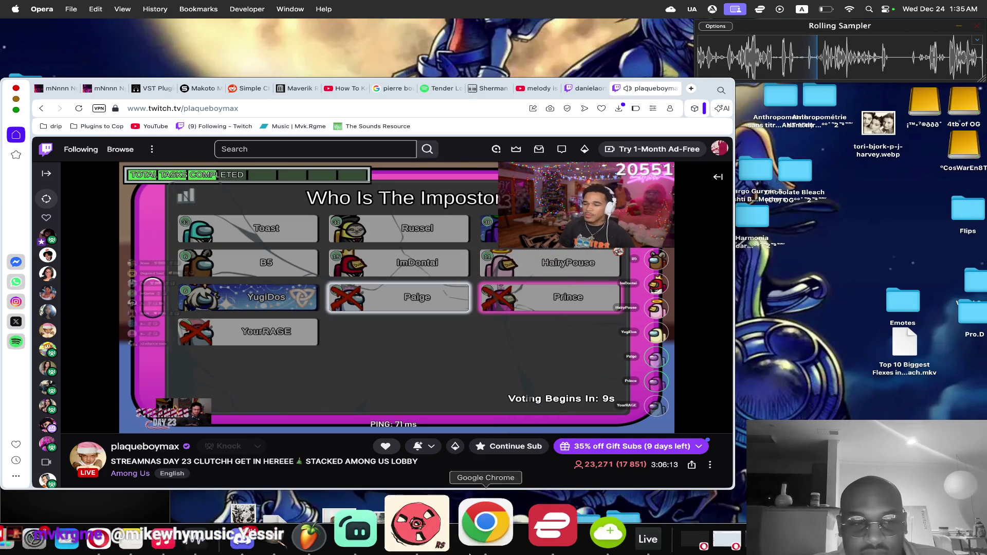
left_click(327, 514)
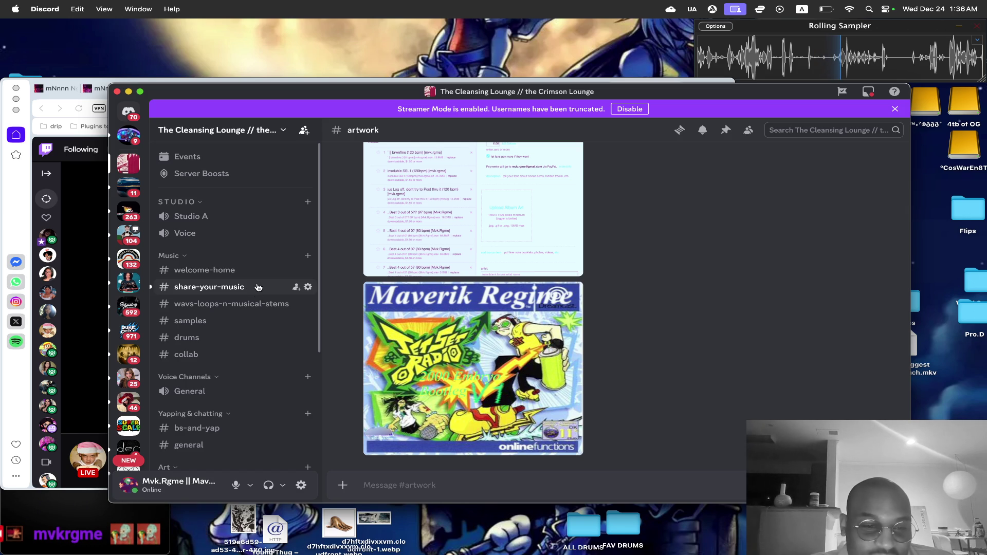
left_click(205, 287)
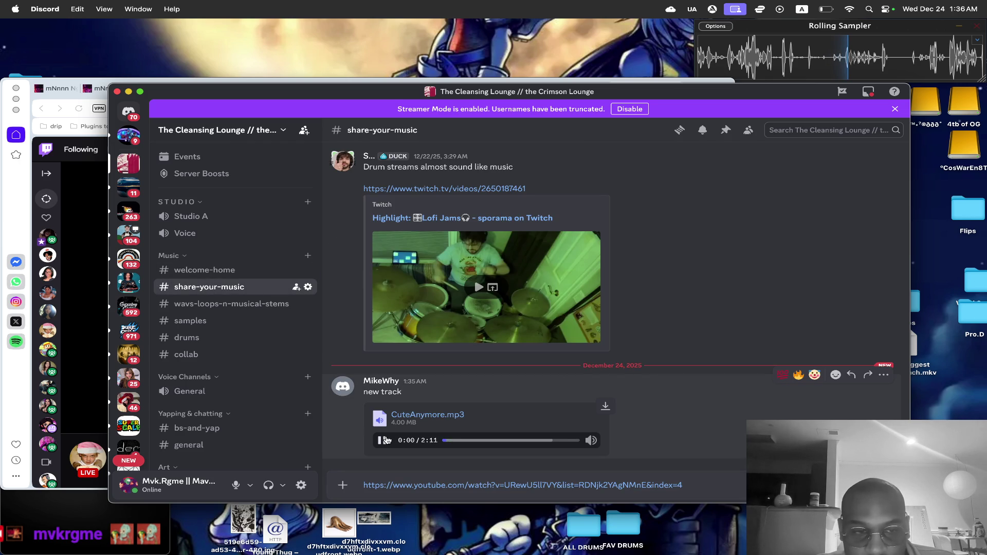
Check the Twitch stream, return to Discord, raise the volume twice, and pause CuteAnymore.mp3 at 0:56.
left_click(95, 399)
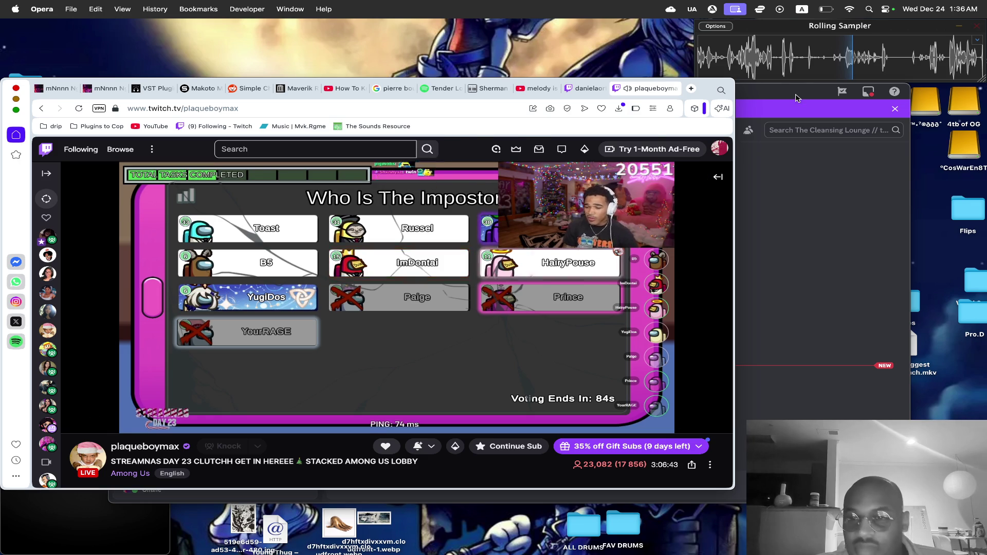
left_click(771, 180)
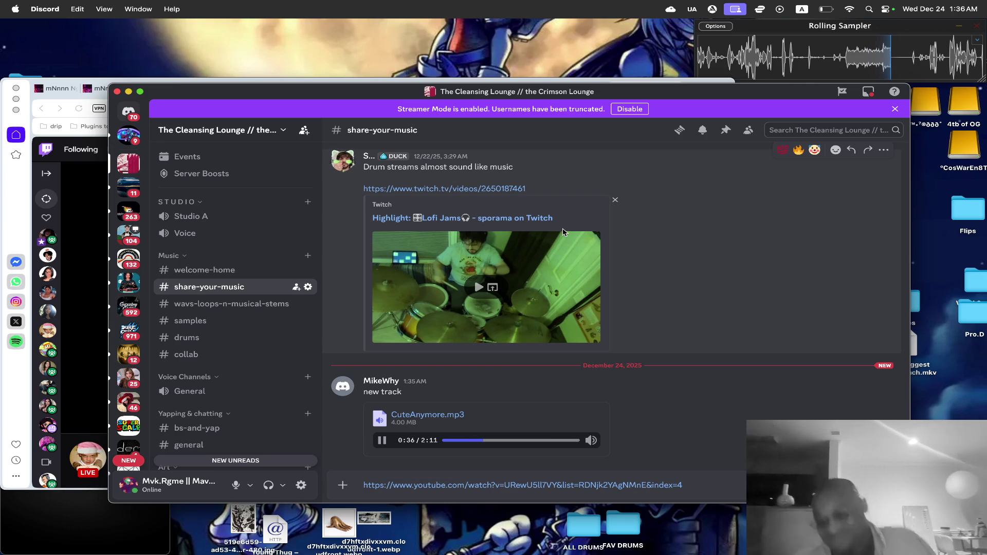
key("XF86AudioRaiseVolume")
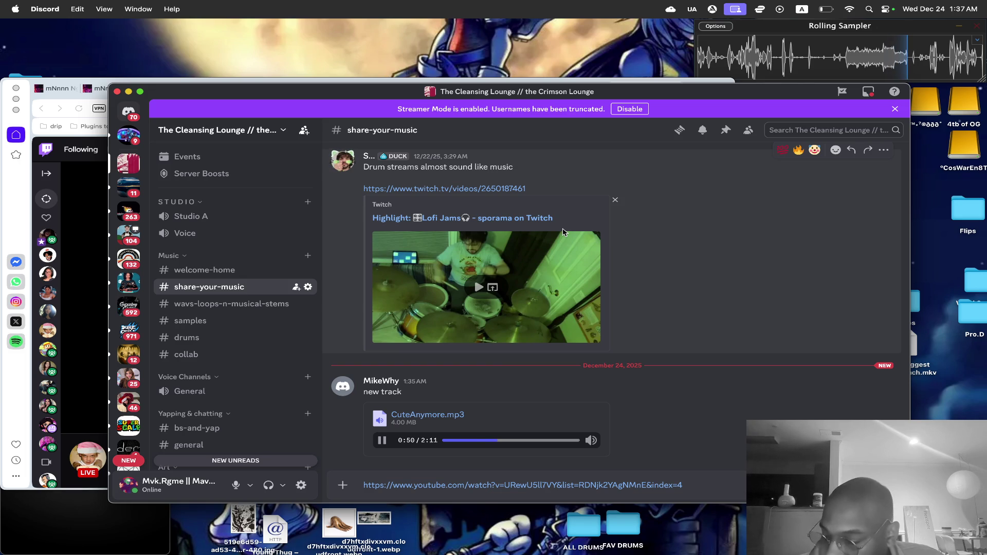
key("XF86AudioRaiseVolume")
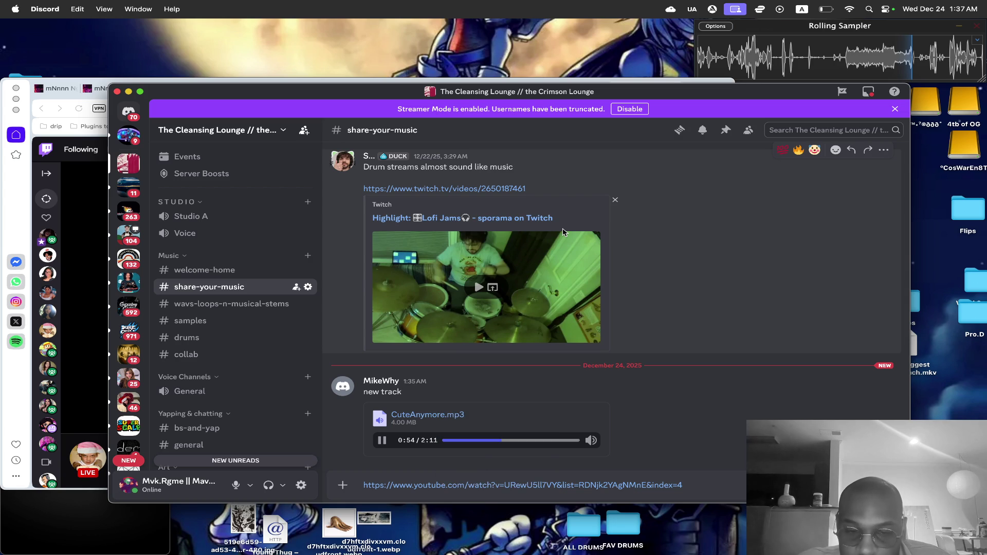
left_click(381, 442)
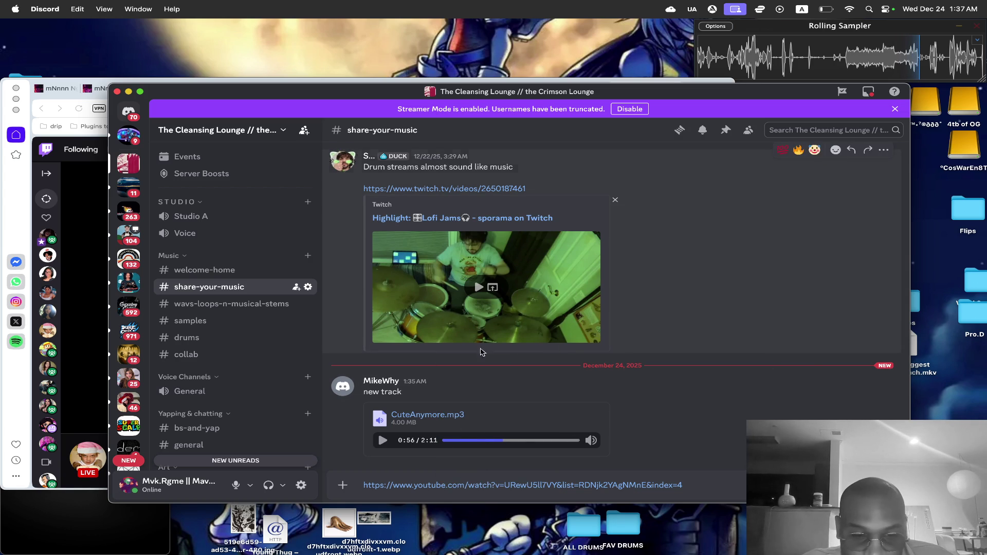
Resume CuteAnymore.mp3 and let it play through to 2:11.
left_click(382, 440)
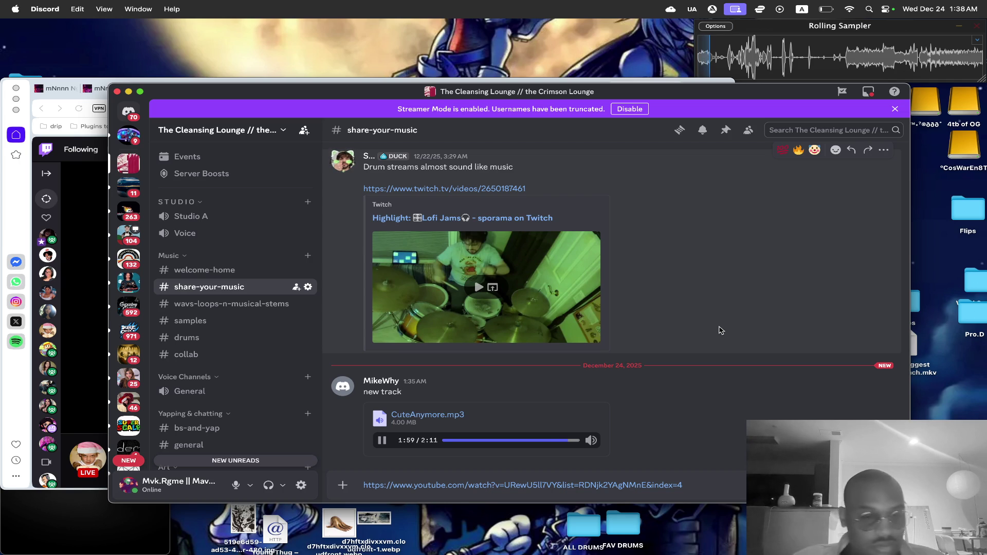
scroll(269, 308, "down", 5)
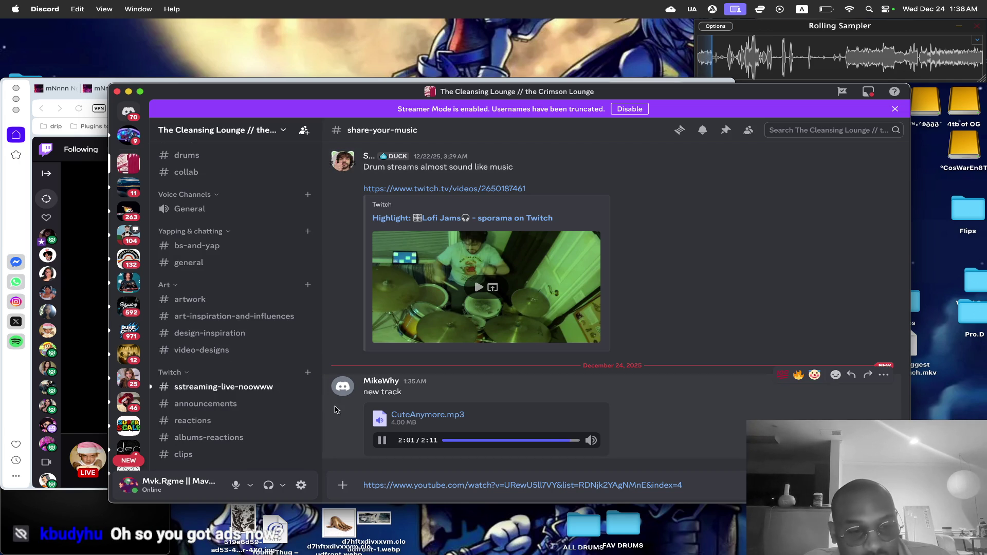
scroll(304, 365, "up", 5)
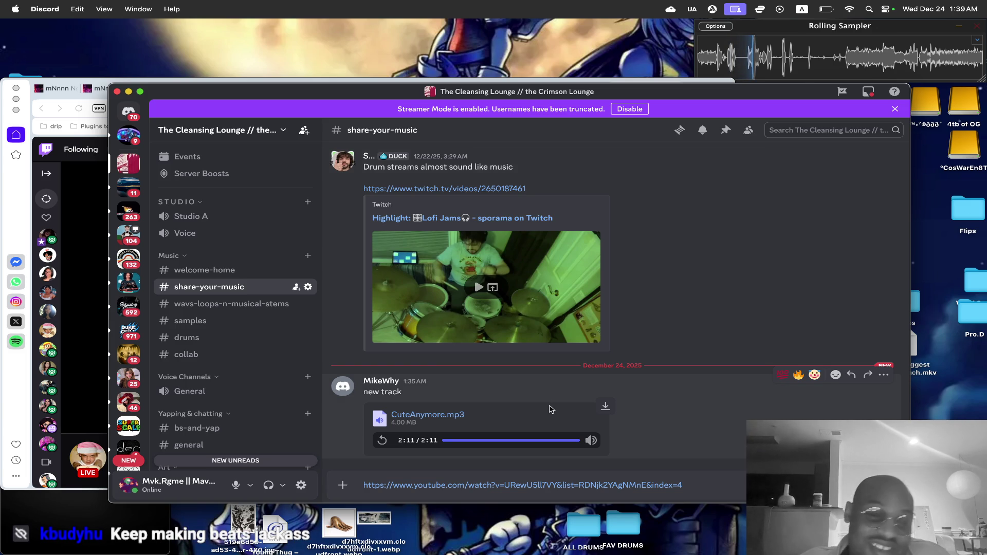
Minimize Discord to reveal Opera's Twitch stream, later bringing Discord back to the front.
left_click(129, 92)
mouse_move(308, 553)
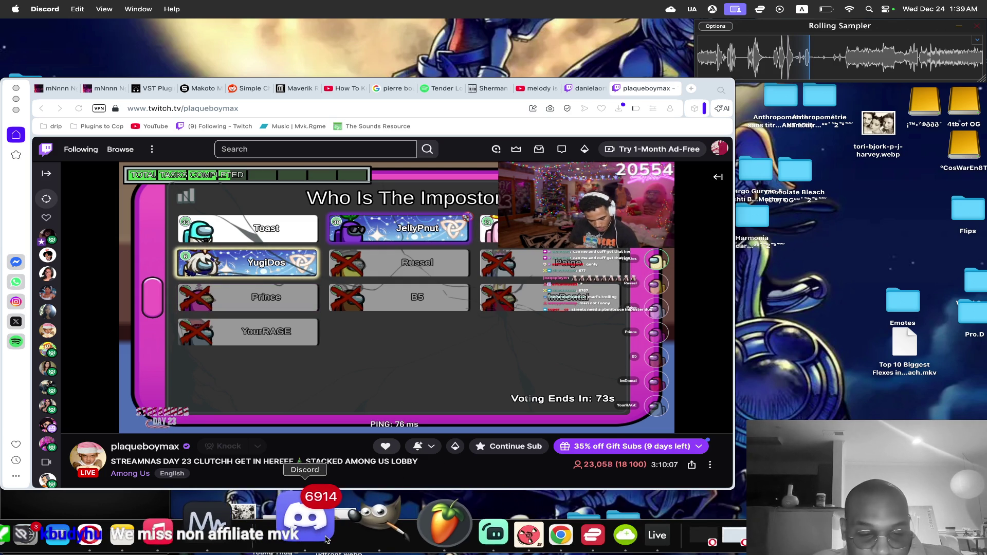
left_click(317, 536)
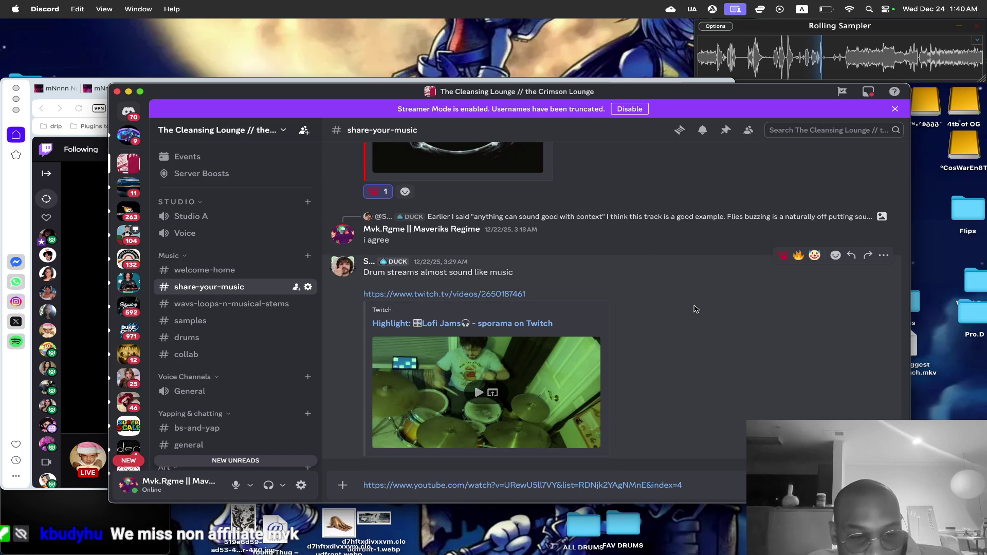
Delete the pasted YouTube link from the share-your-music message box and replay CuteAnymore.mp3.
scroll(760, 334, "up", 2)
scroll(760, 334, "down", 2)
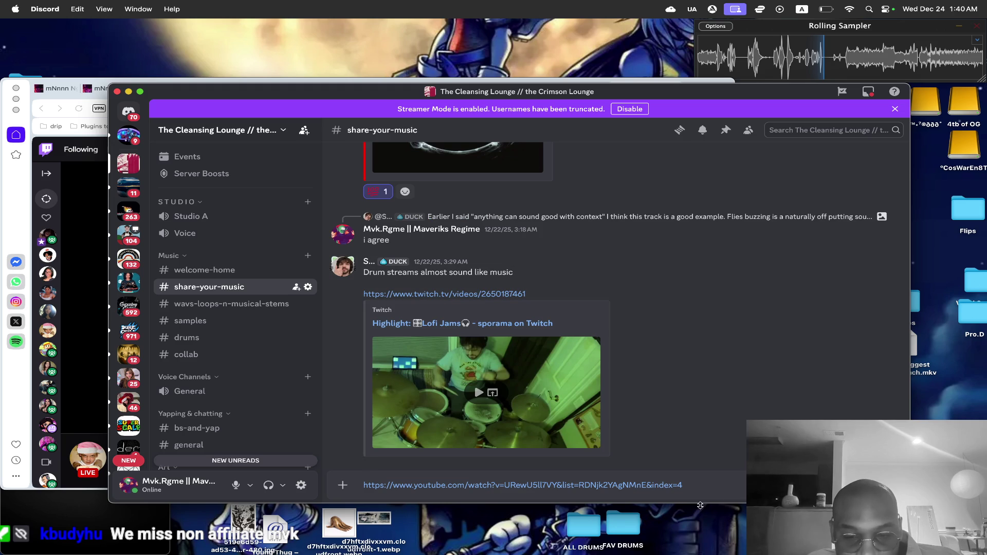
scroll(264, 318, "down", 5)
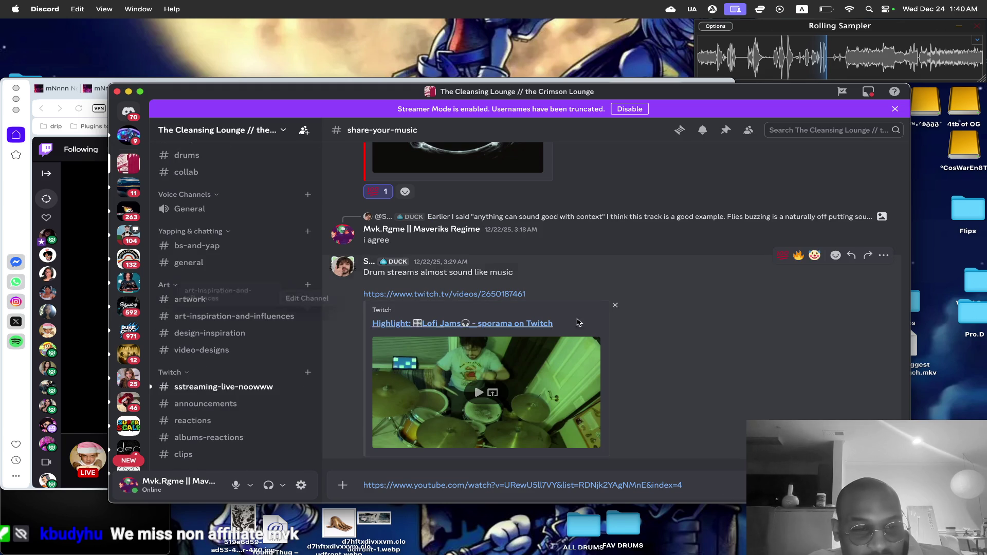
scroll(677, 414, "up", 1)
scroll(677, 414, "down", 1)
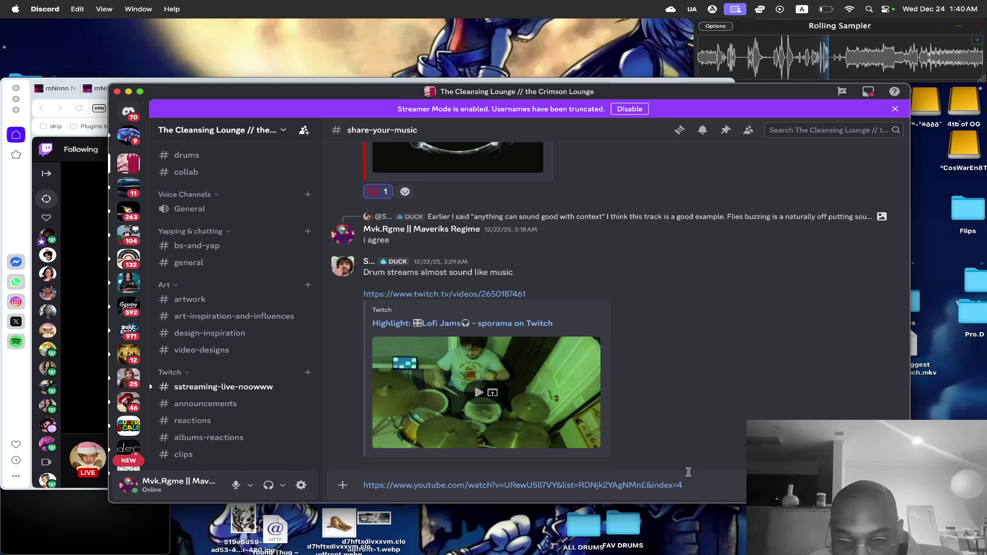
key("super+a")
key("BackSpace")
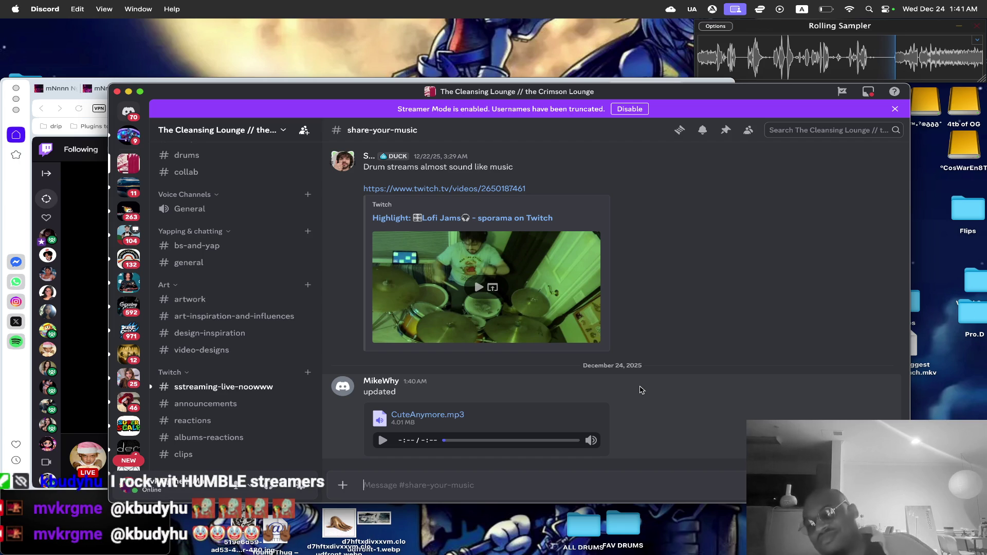
left_click(388, 443)
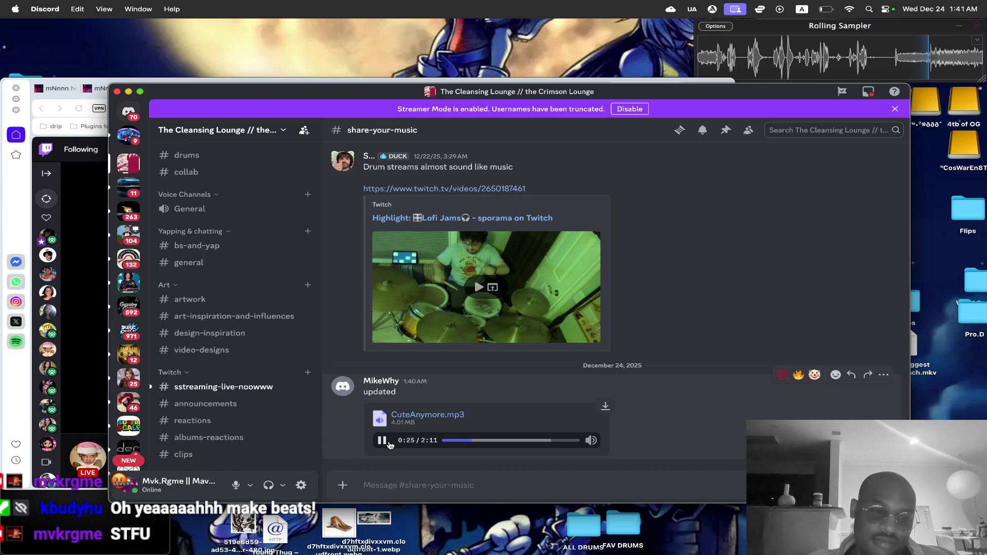
Raise the system volume during CuteAnymore.mp3 playback, briefly checking the Twitch stream in Opera.
key("XF86AudioRaiseVolume")
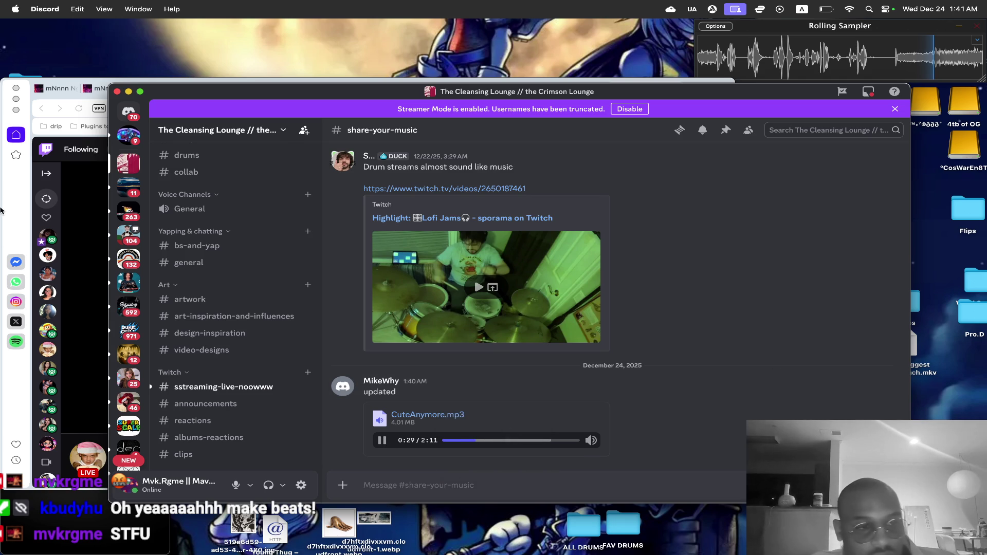
key("super+Tab")
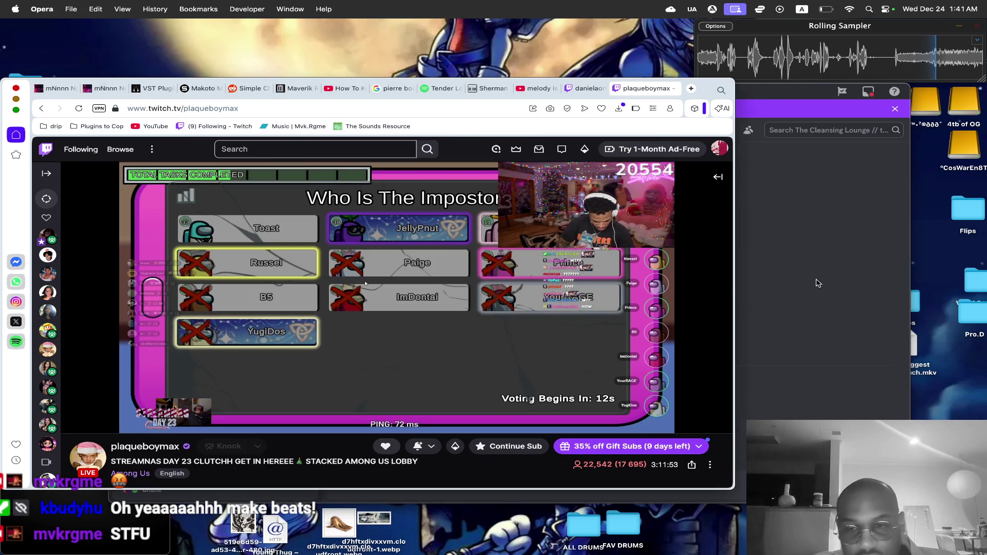
left_click(816, 283)
key("XF86AudioRaiseVolume")
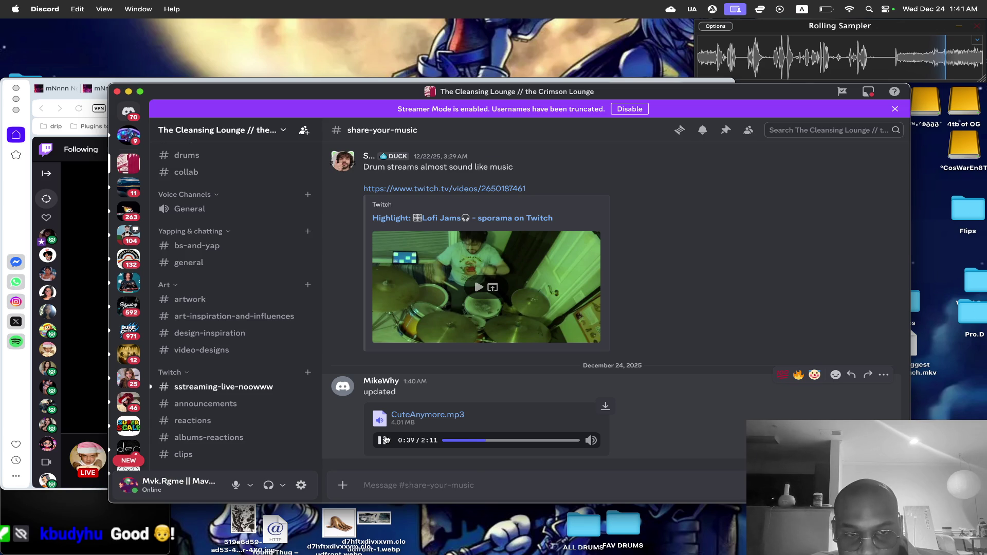
Pause and resume CuteAnymore.mp3 several times, then glance at Opera's Twitch stream and return to Discord.
left_click(383, 440)
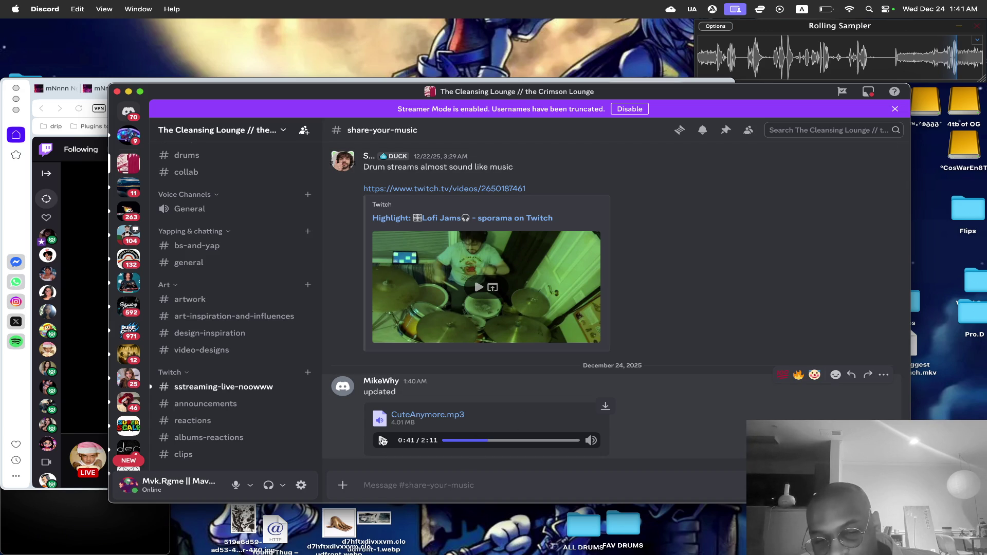
left_click(382, 440)
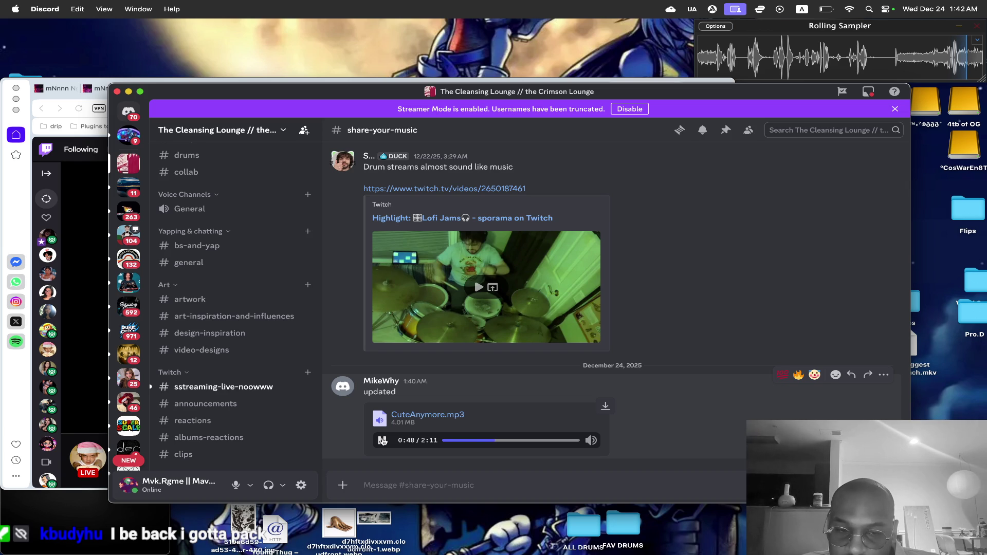
left_click(382, 440)
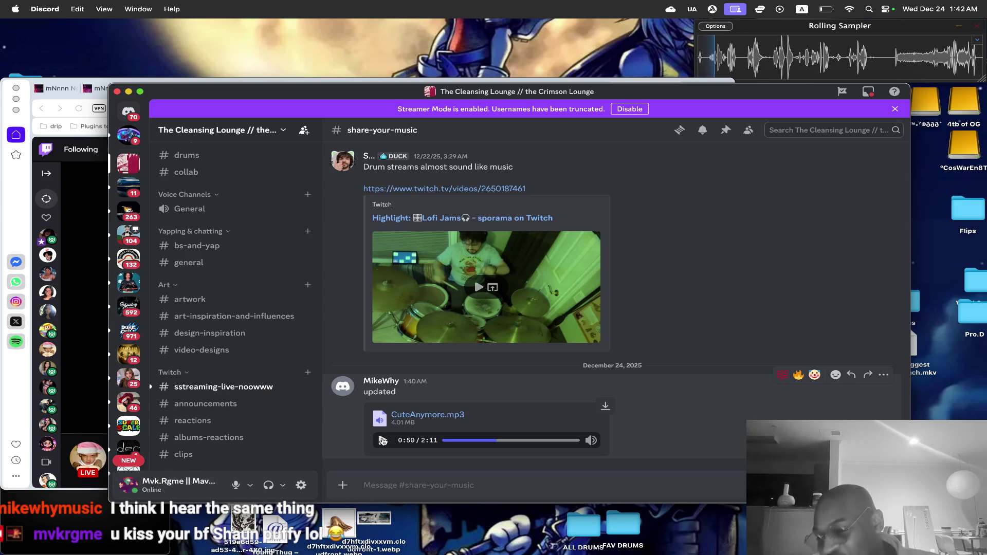
left_click(383, 441)
left_click(382, 441)
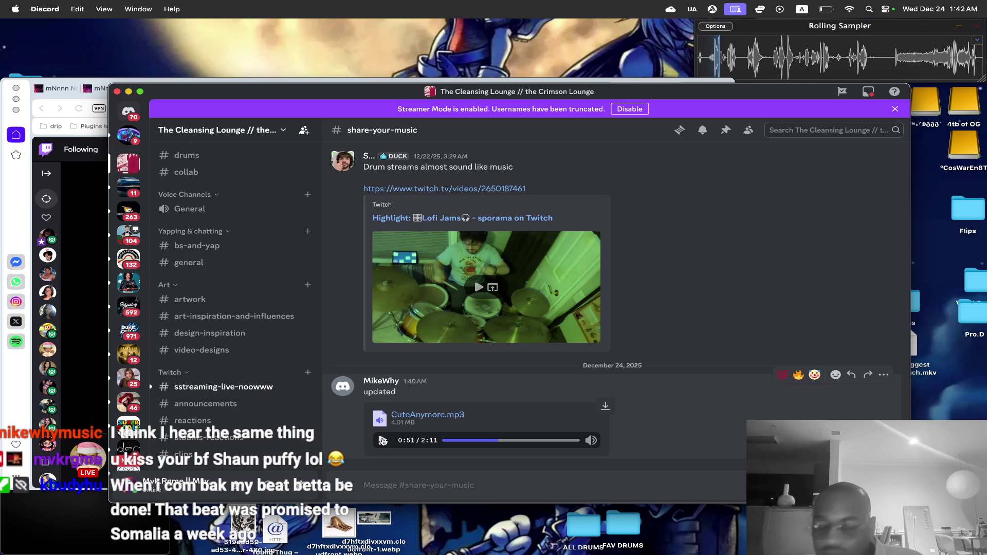
left_click(382, 441)
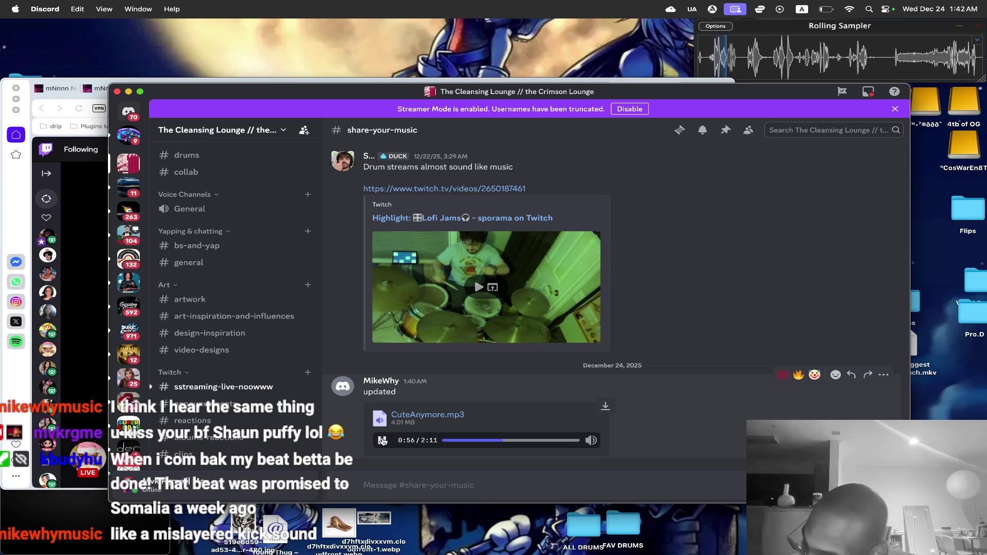
left_click(383, 441)
left_click(383, 441)
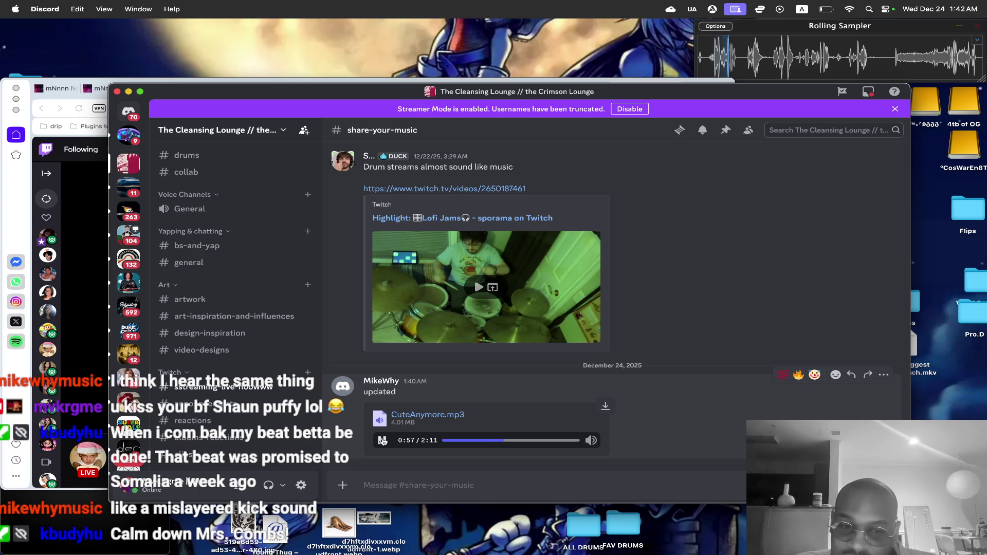
key("super+Tab")
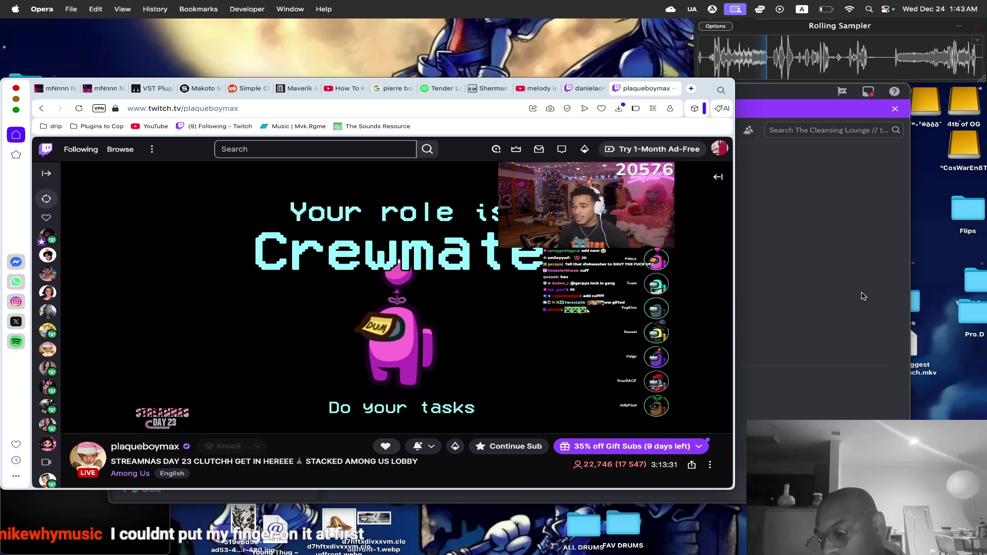
left_click(863, 296)
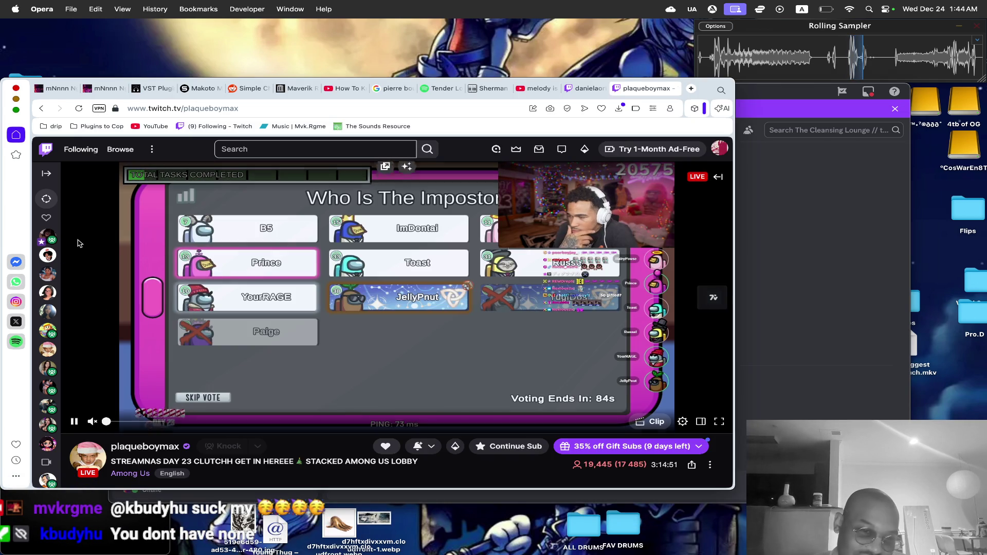
Minimize Discord and bring the empty Untitled Ableton Live set in front of Opera.
left_click(80, 242)
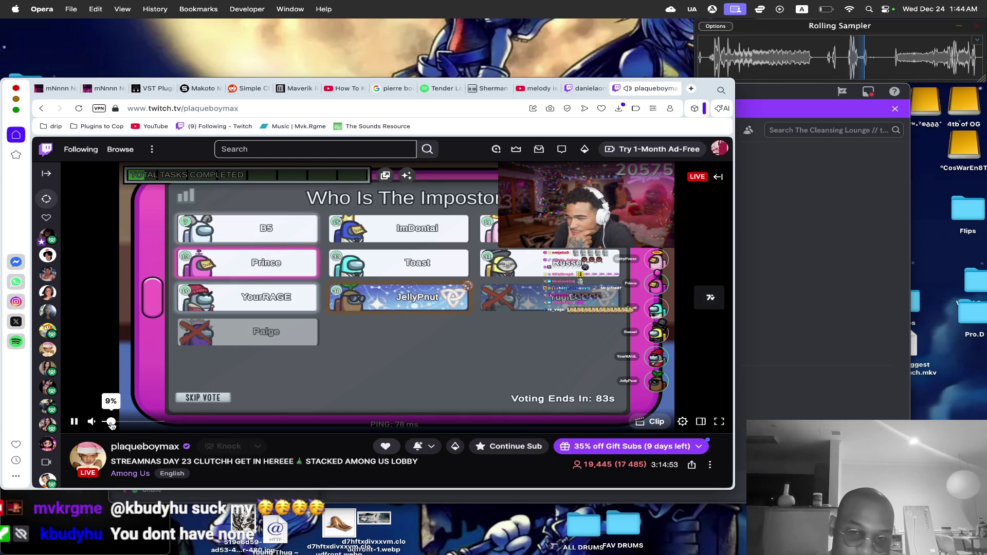
key("super+Tab")
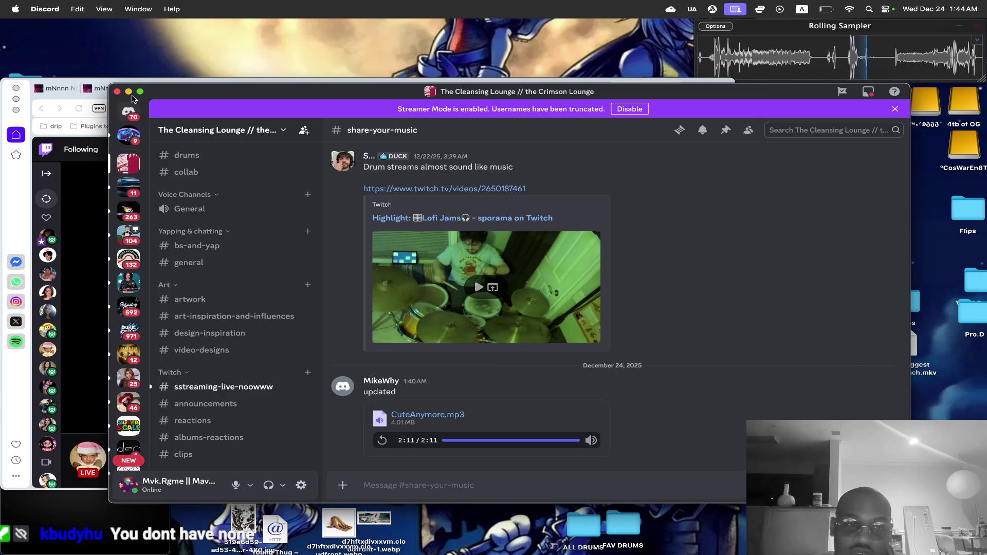
left_click(129, 92)
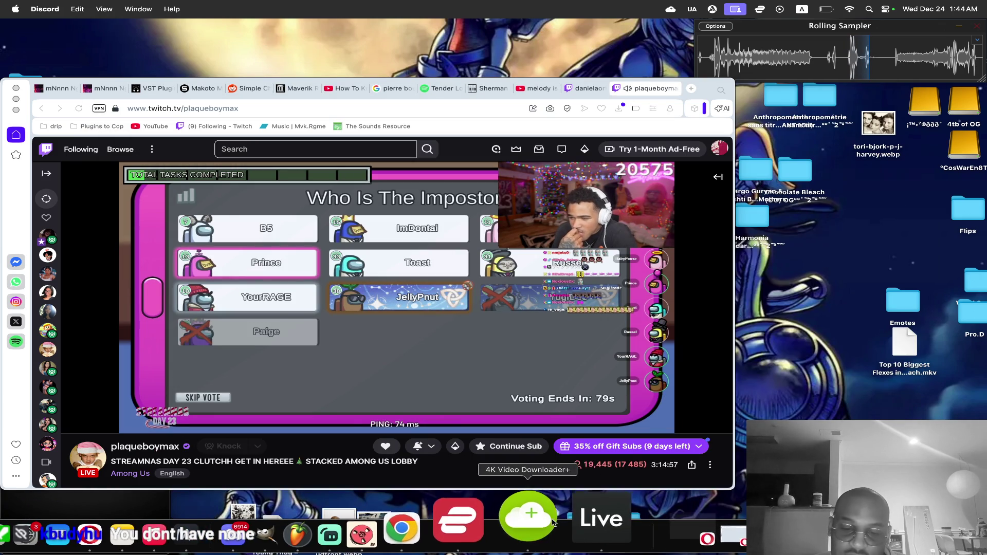
left_click(606, 519)
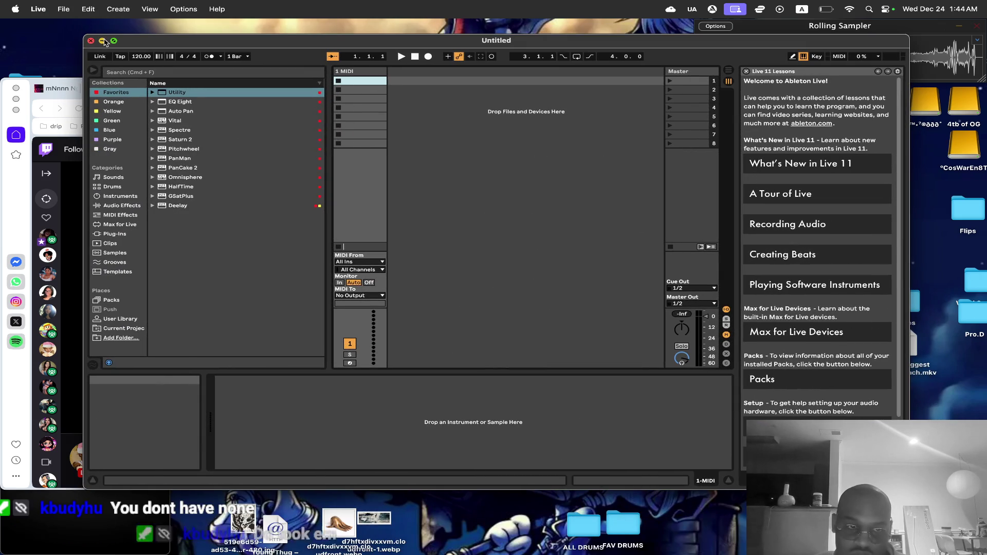
Minimize Ableton Live's Untitled set window to reveal the Twitch stream.
left_click(102, 41)
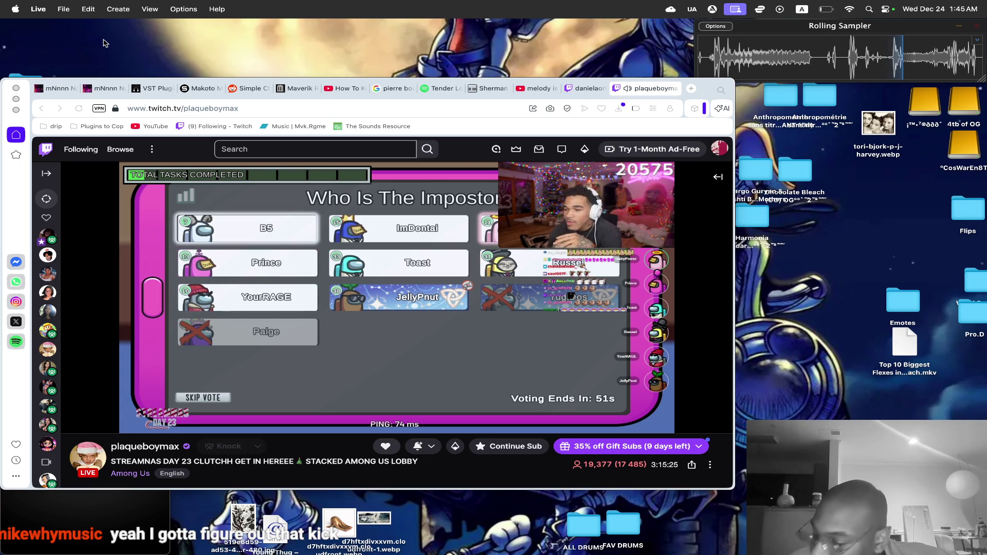
mouse_move(267, 552)
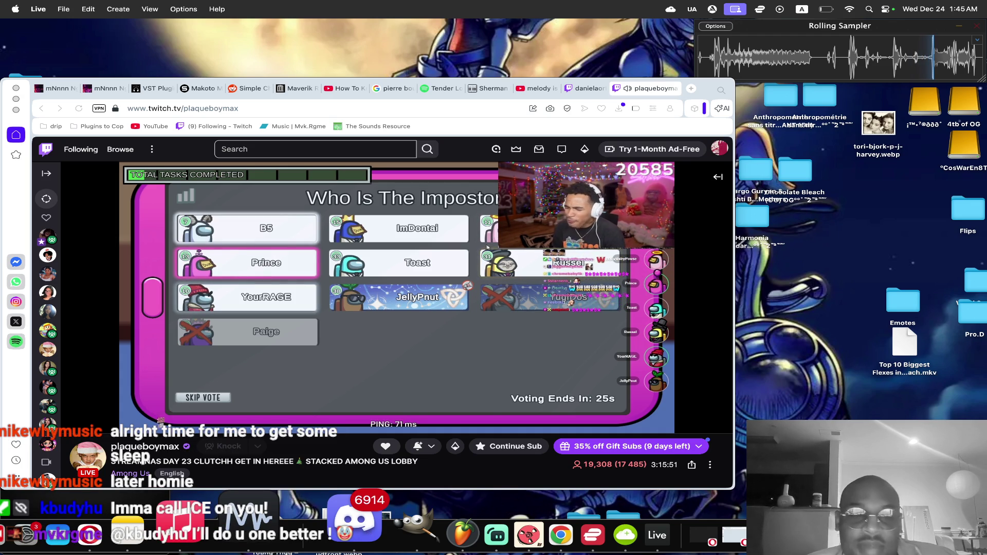
left_click(94, 423)
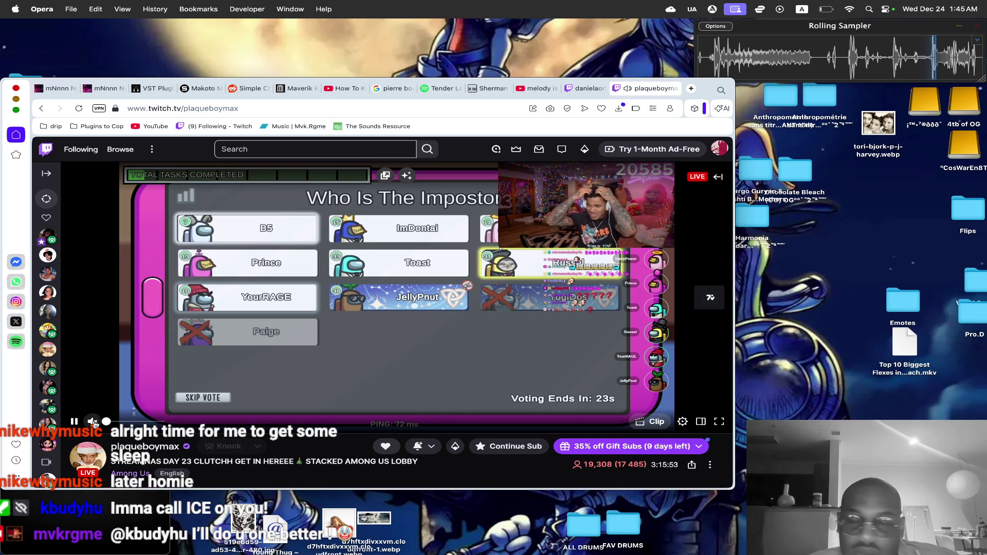
key("super+t")
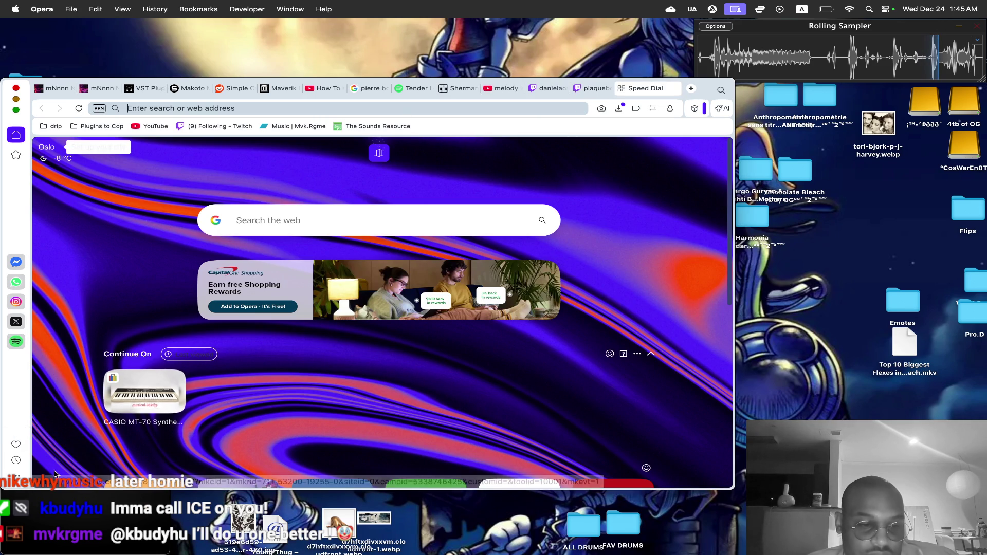
left_click(622, 88)
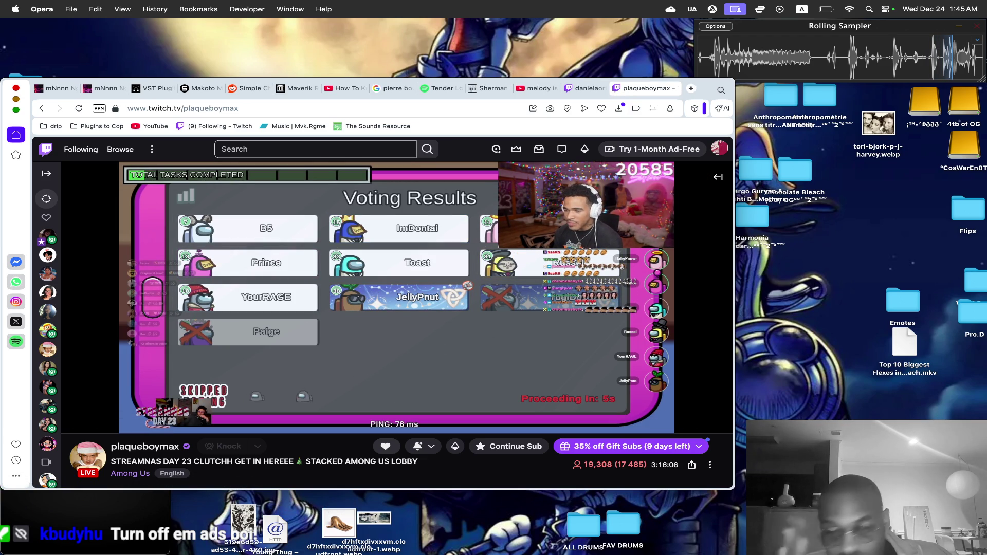
mouse_move(92, 423)
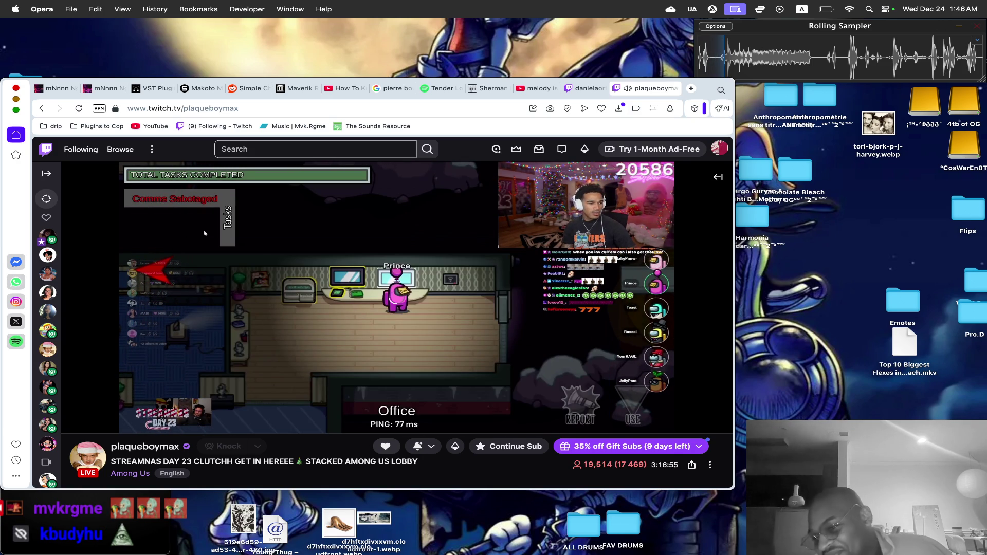
mouse_move(154, 334)
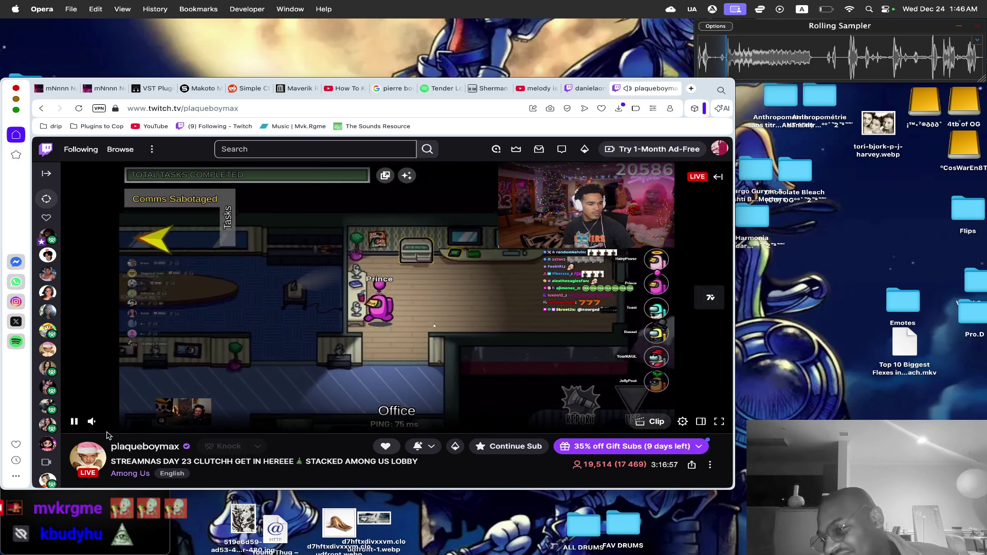
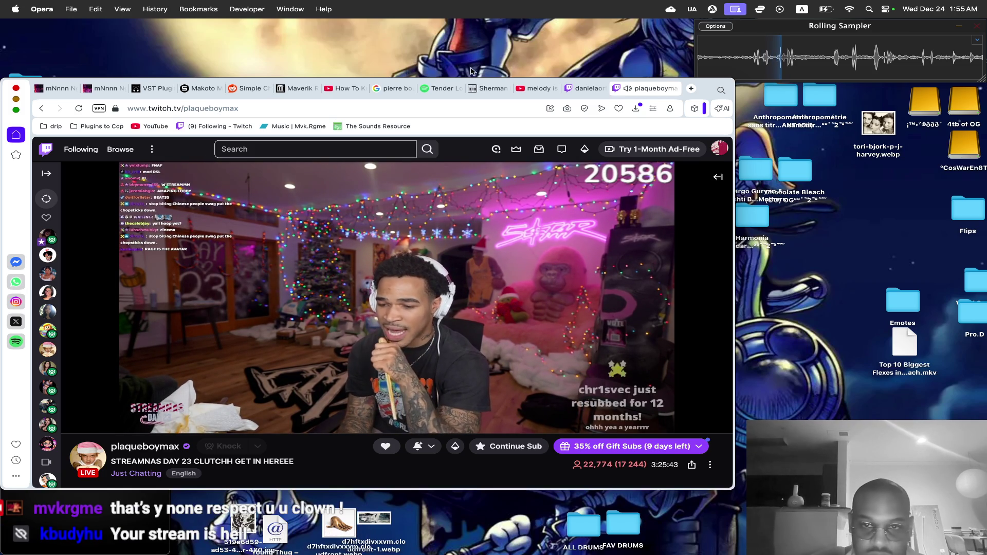
Search Google in a new tab for 'bodega boys akademics', correcting the 'bioy' typo.
left_click(691, 89)
type("bode")
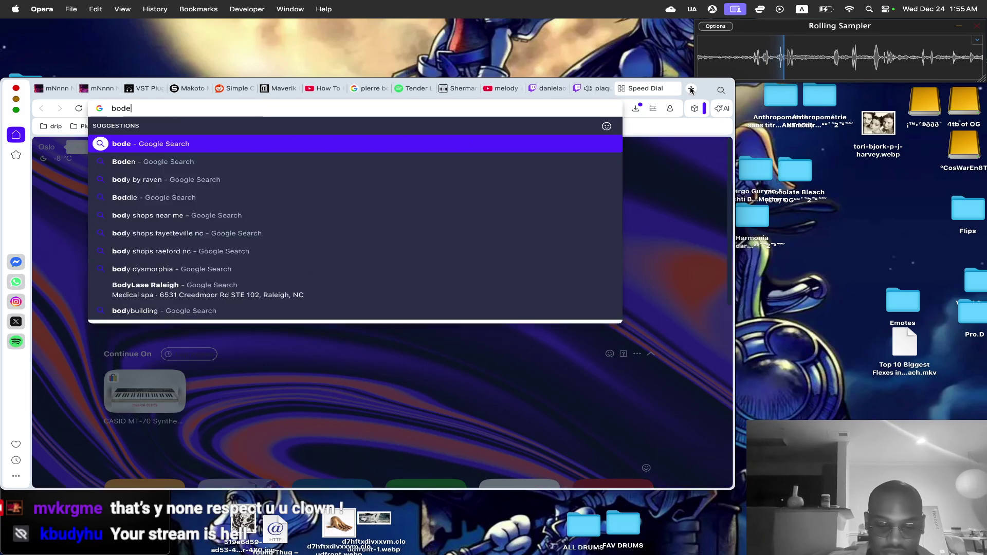
type("ga bioy akademics")
key("Return")
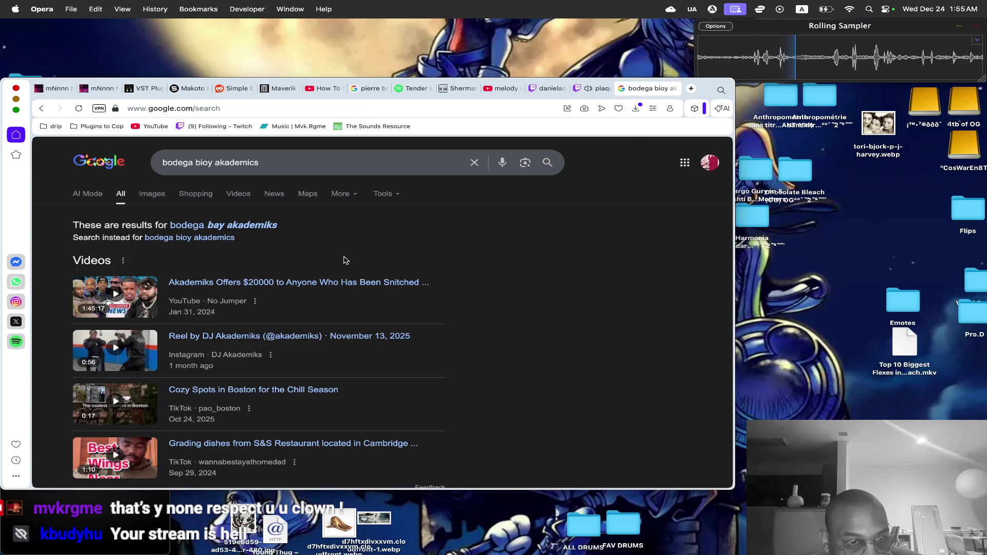
double_click(206, 162)
type("boy")
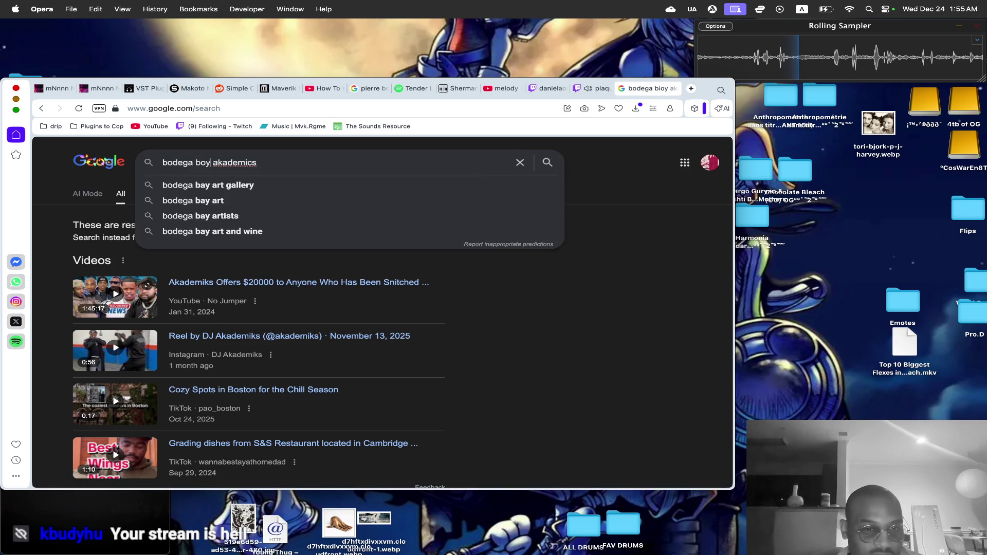
type("s")
key("Return")
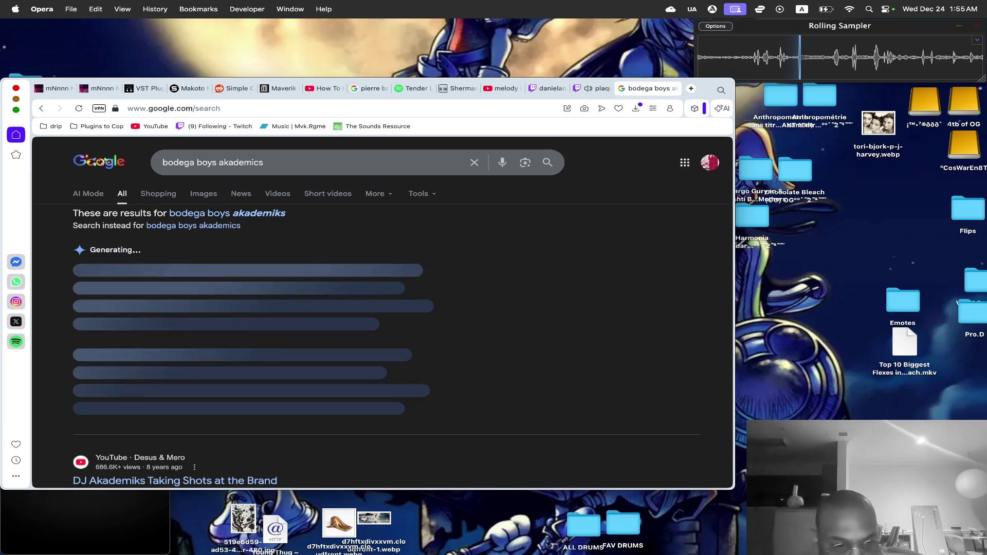
Open the 'DJ Akademiks Taking Shots at the Brand' video from the Google results.
key("ctrl+Tab")
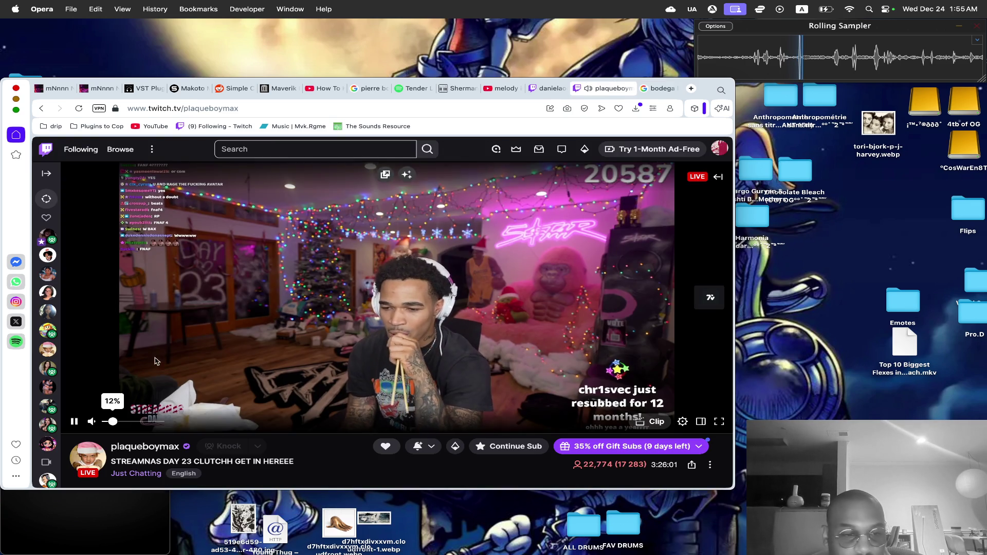
left_click(659, 92)
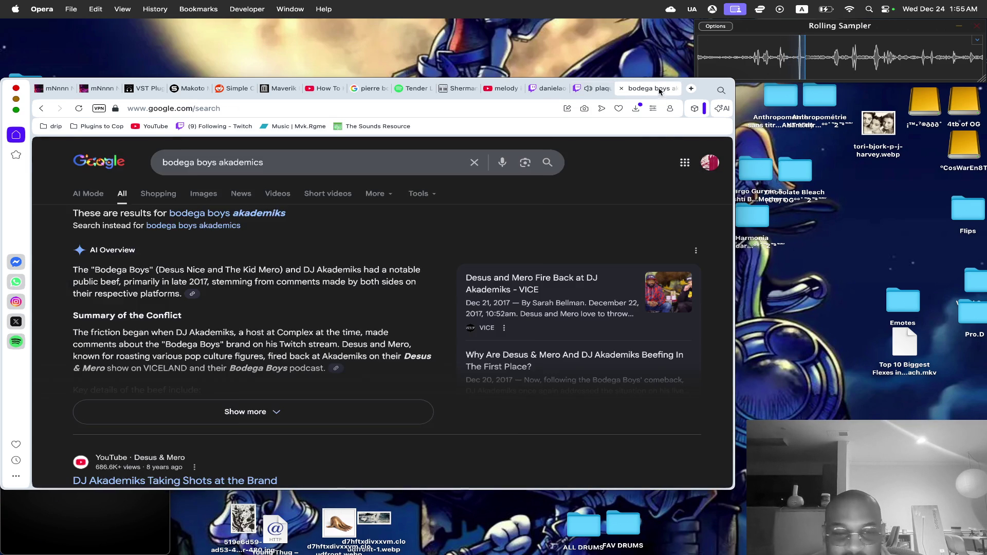
scroll(412, 353, "down", 3)
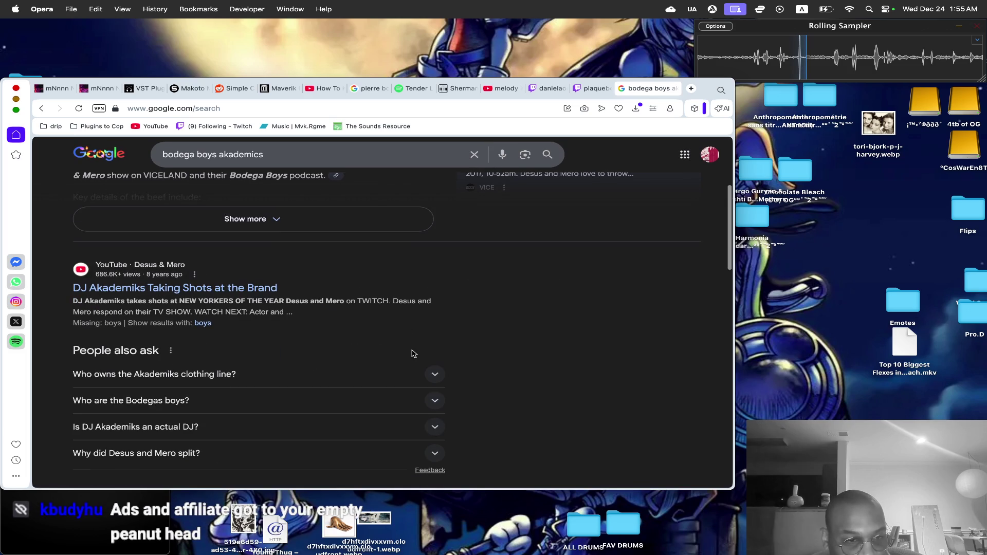
left_click(219, 290)
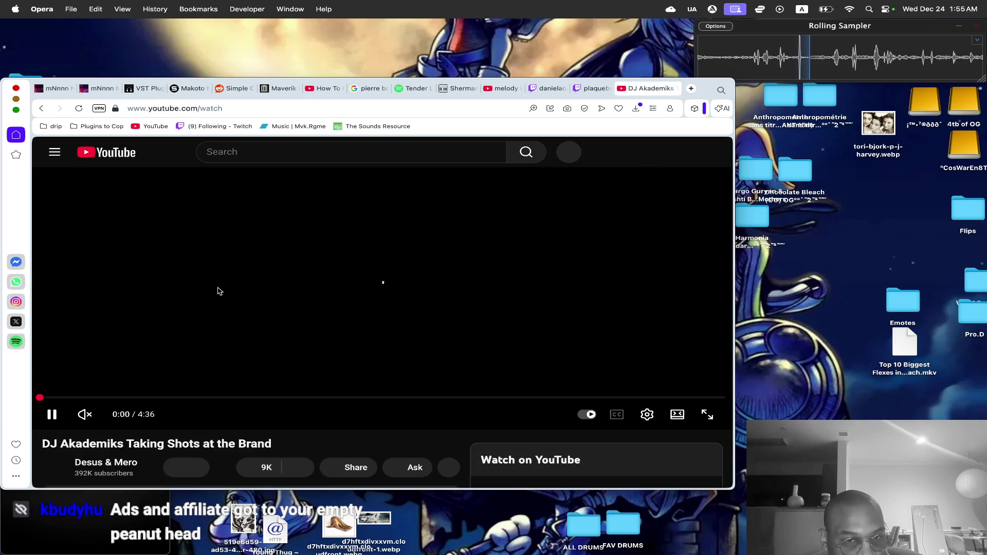
Unmute the video, browse down to the comments, and return to the player.
left_click(85, 414)
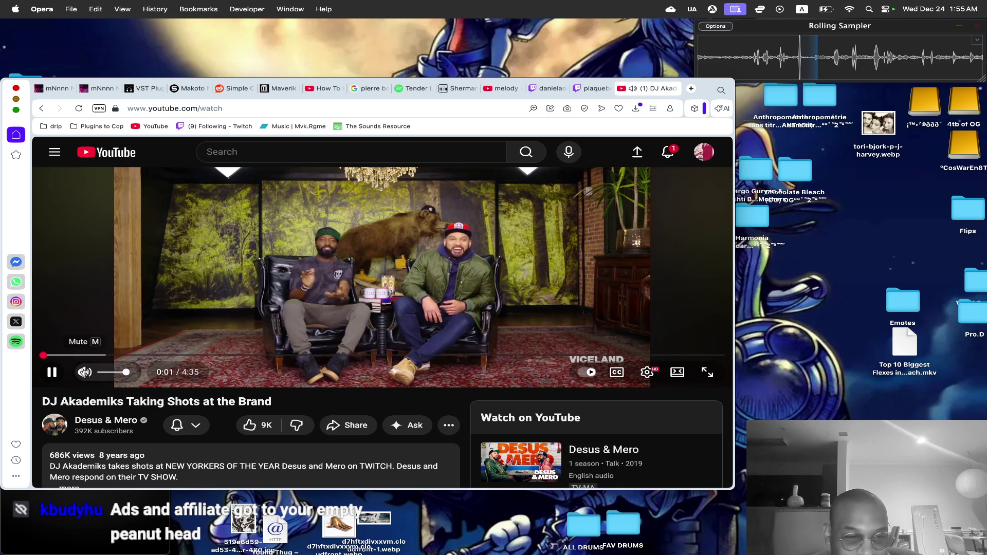
scroll(214, 405, "down", 2)
scroll(215, 405, "down", 5)
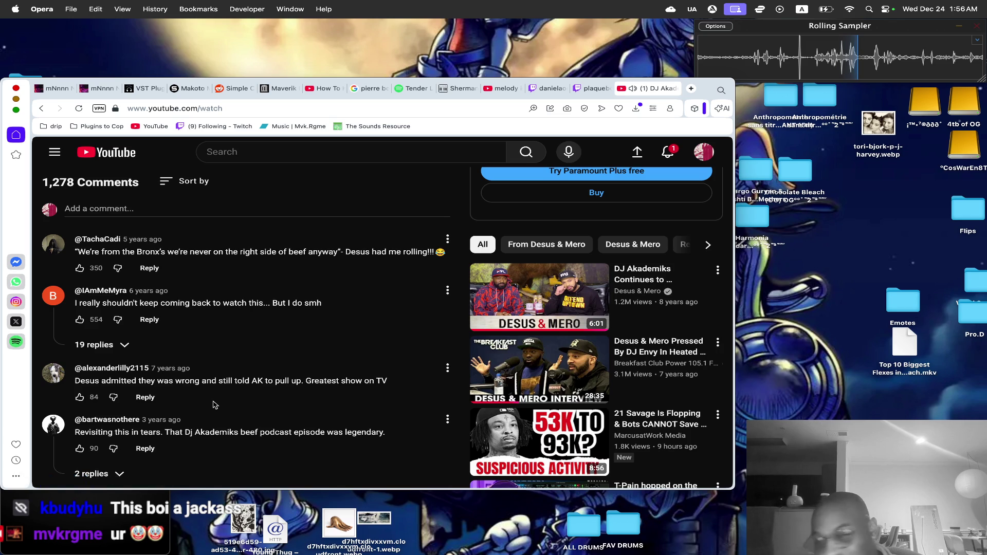
scroll(365, 340, "up", 10)
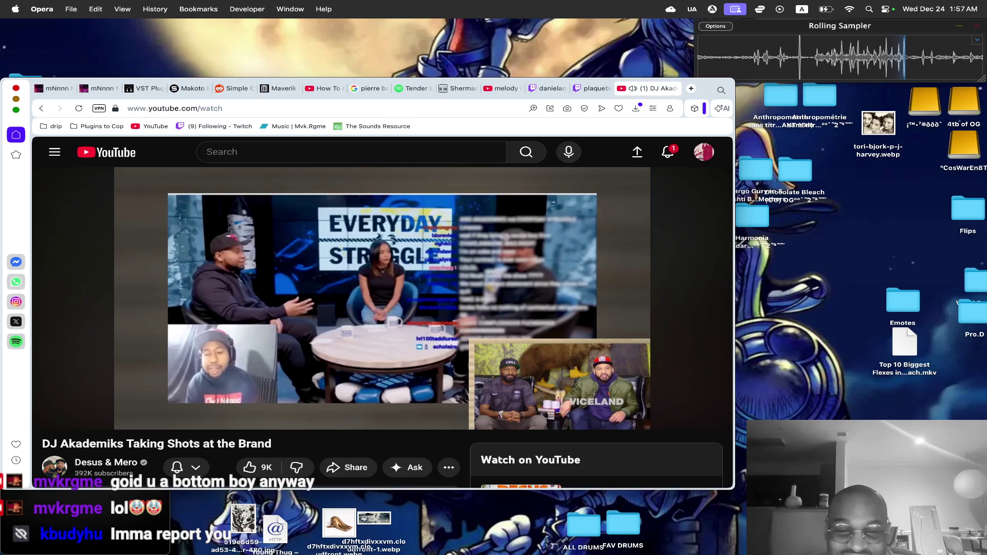
Toggle playback a few times, leaving the video paused at about 1:47.
mouse_move(396, 352)
left_click(388, 333)
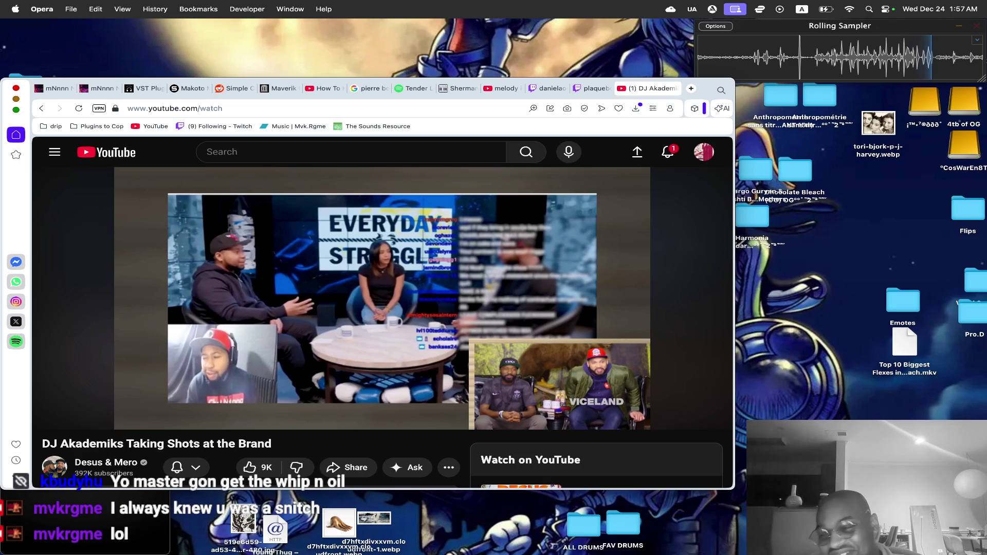
left_click(387, 333)
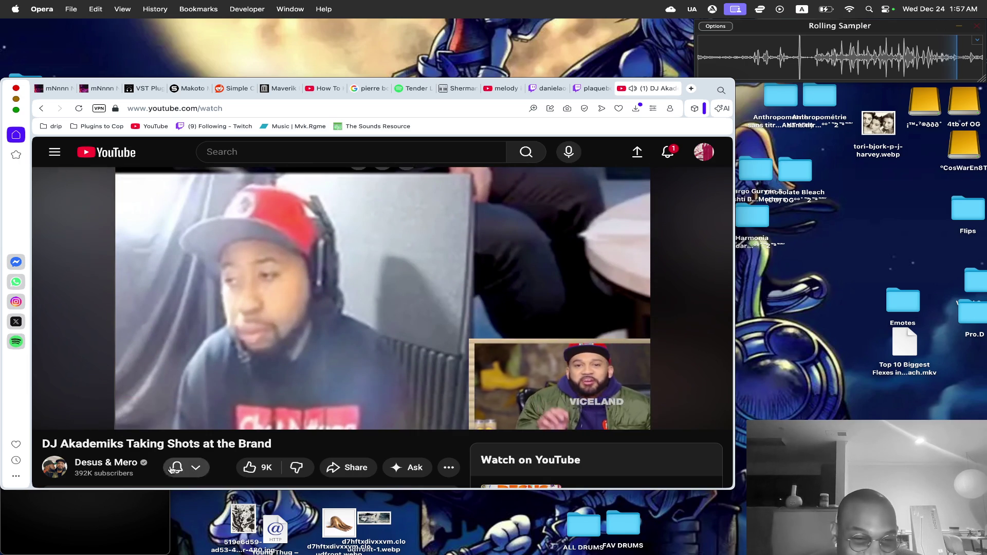
mouse_move(113, 415)
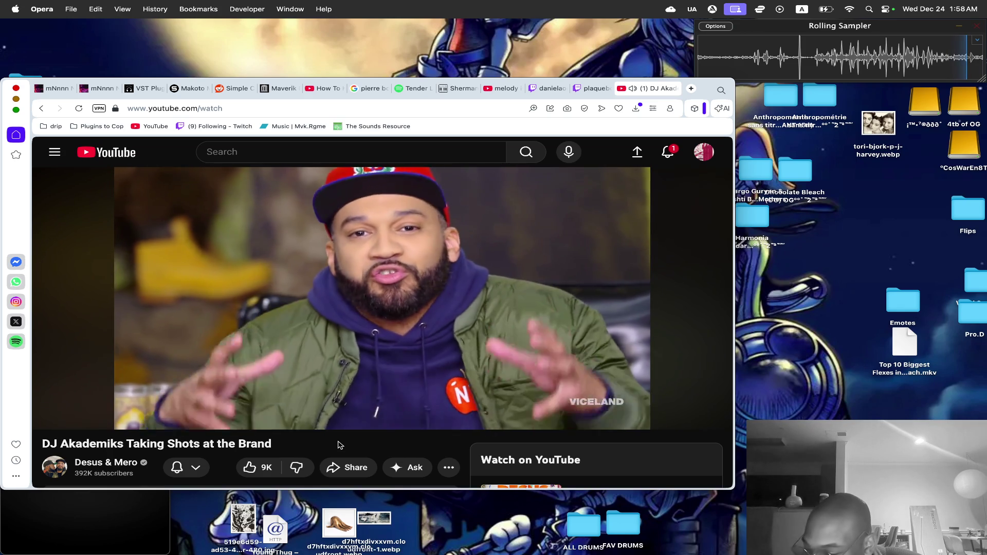
key("space")
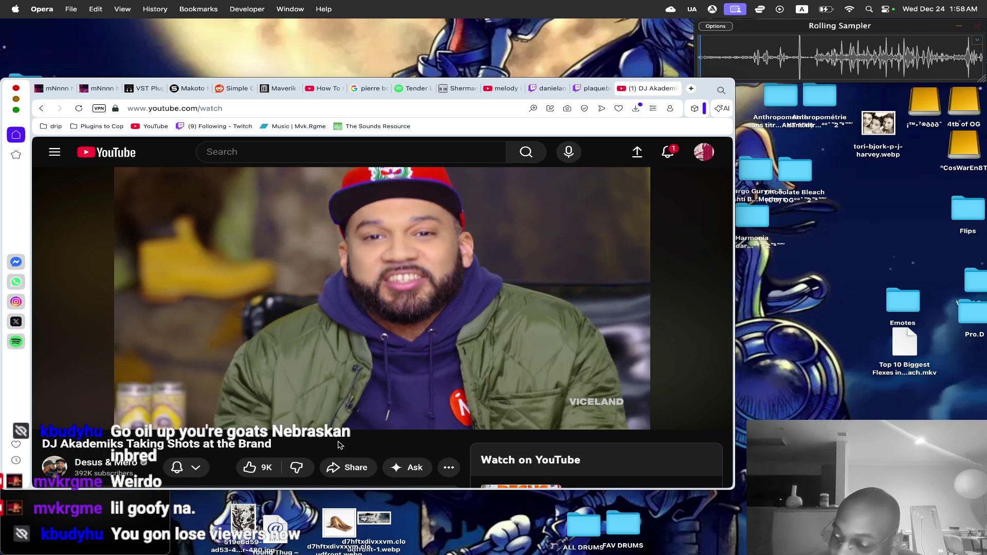
key("space")
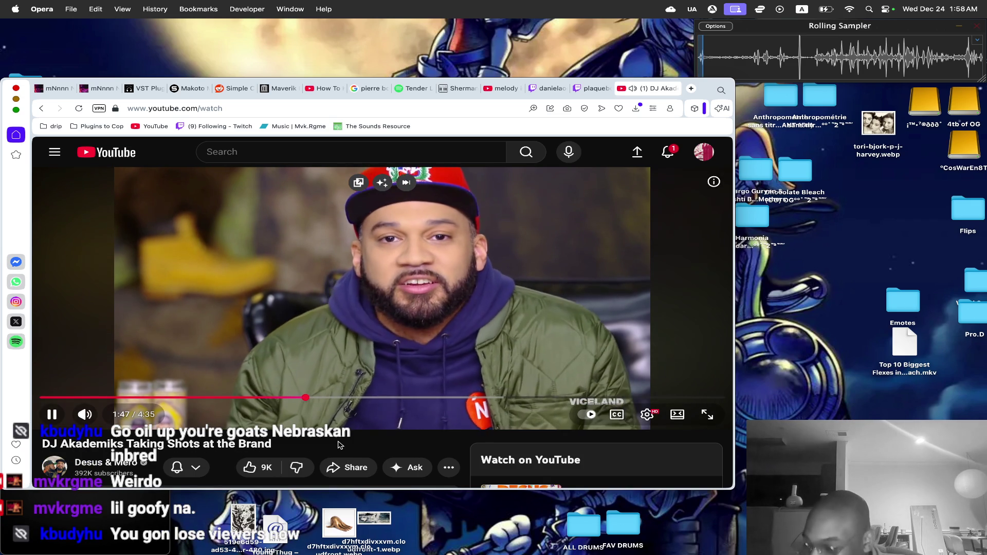
key("space")
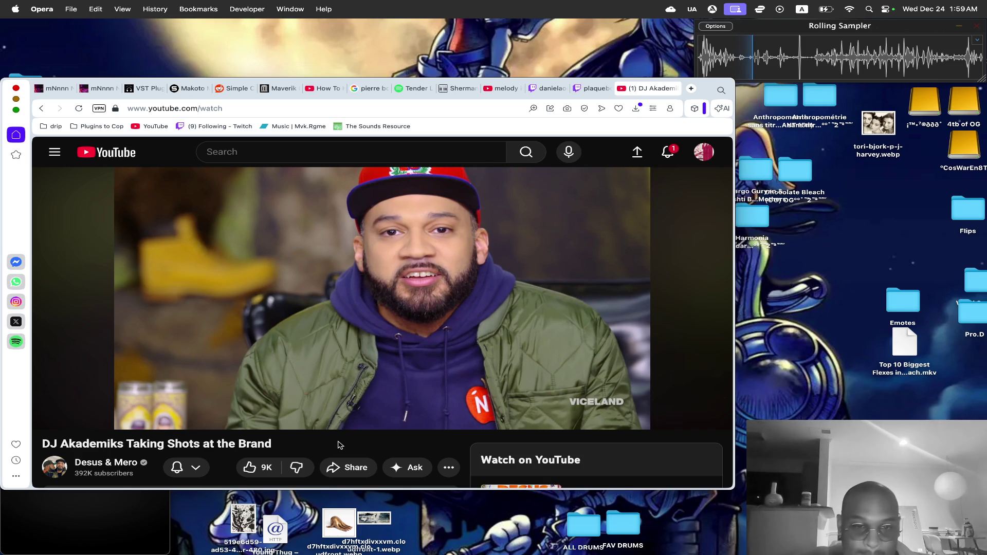
Rewind the video a few seconds to about 1:39 and resume playback.
key("space")
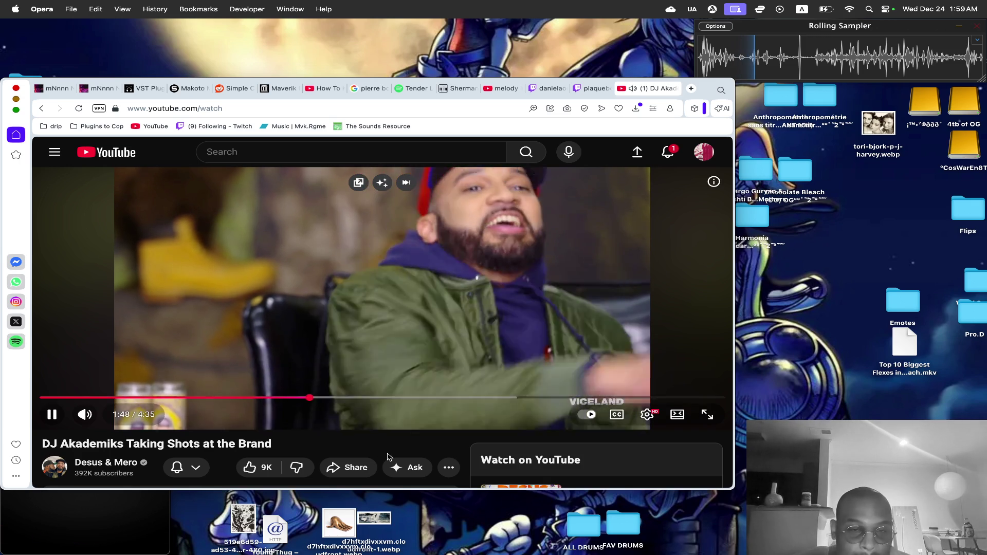
key("Left")
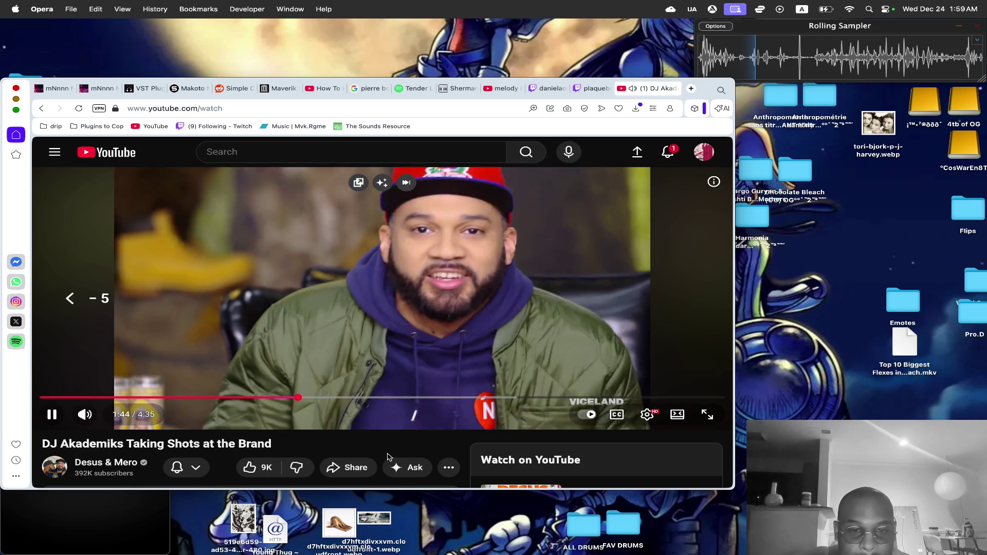
key("Left")
key("XF86AudioRaiseVolume")
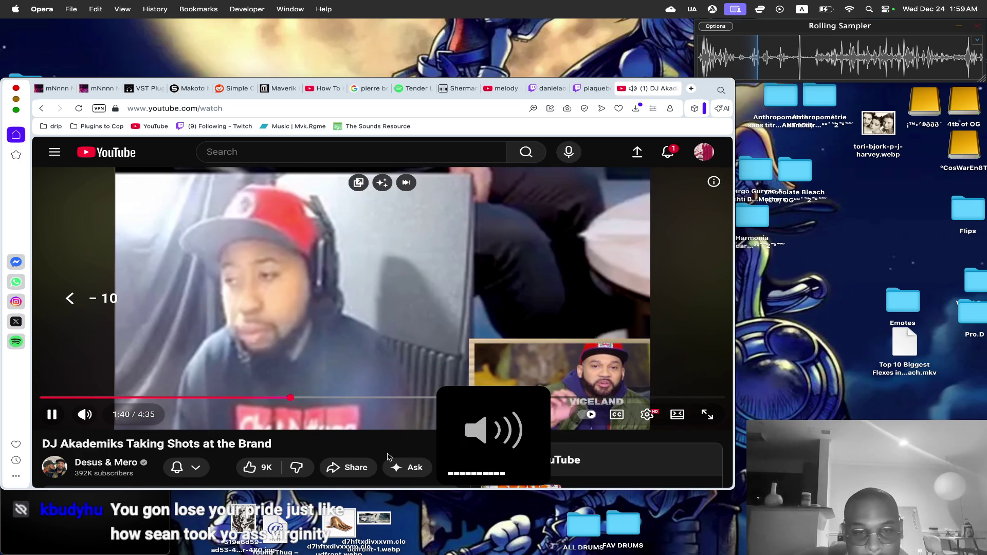
key("Left")
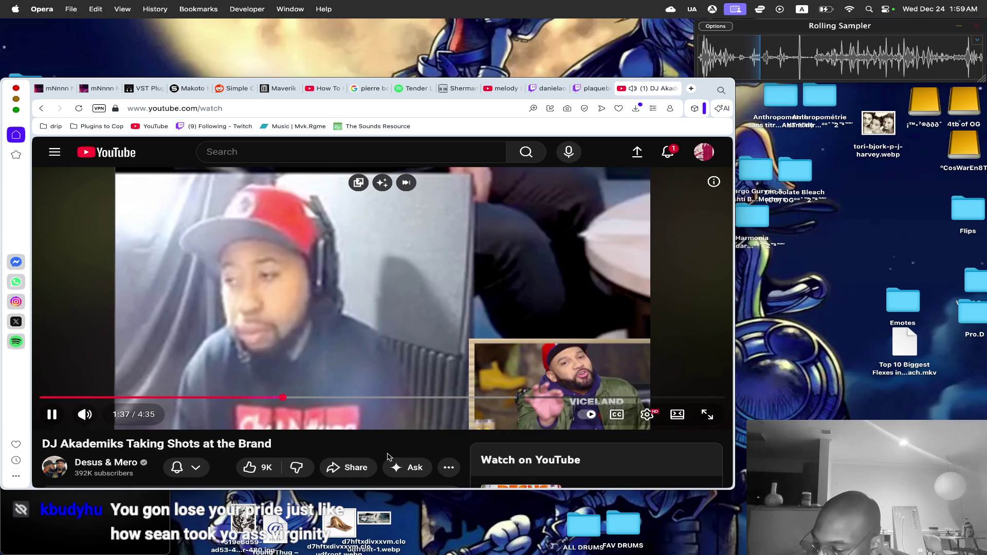
key("space")
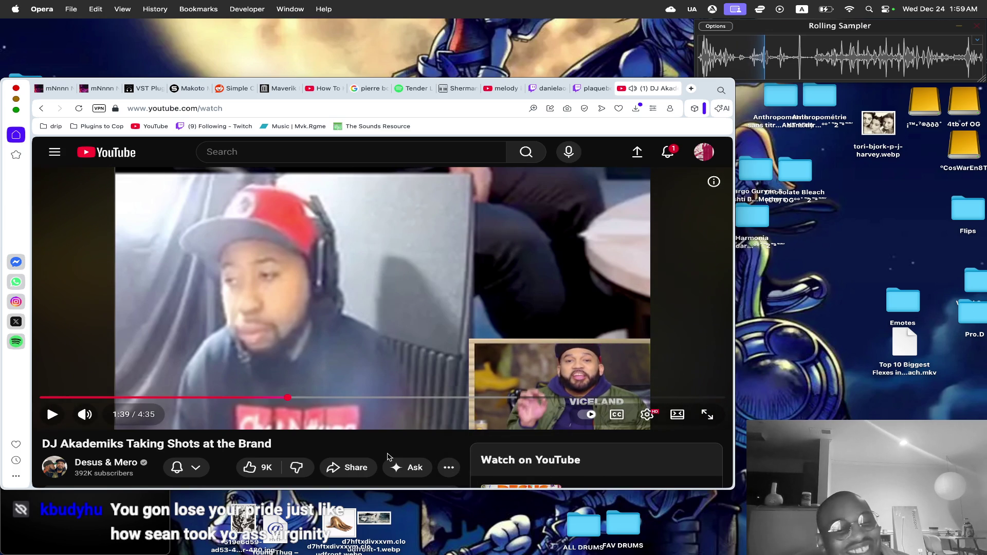
key("space")
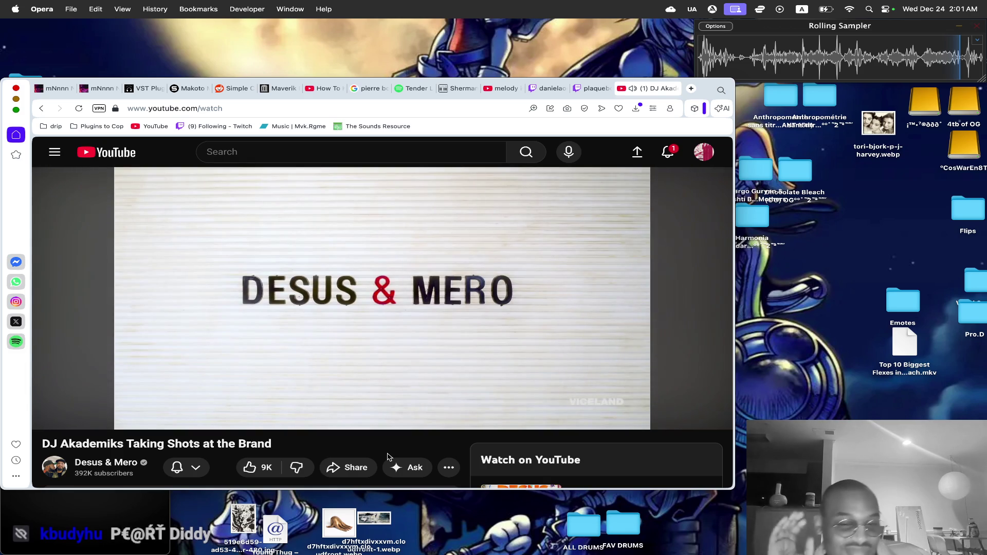
Pause the current video and start 'DJ Akademiks Continues to Disrespect the Brand' from the recommendations.
key("space")
scroll(388, 457, "down", 5)
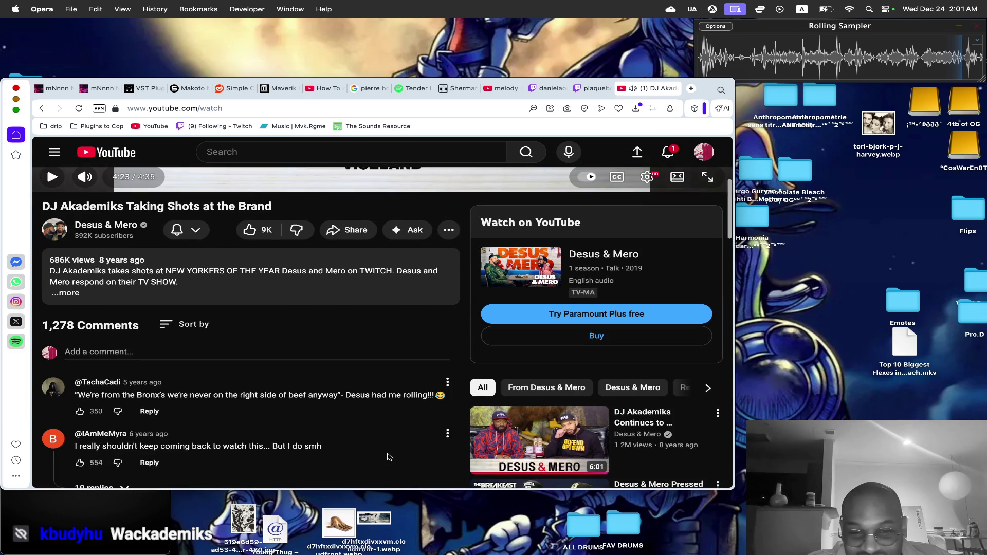
scroll(388, 457, "down", 4)
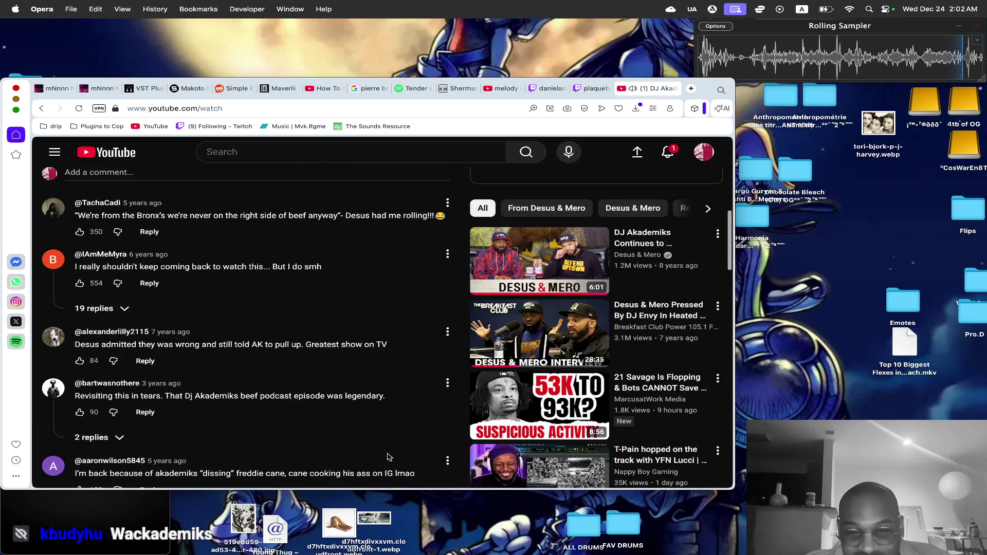
left_click(648, 240)
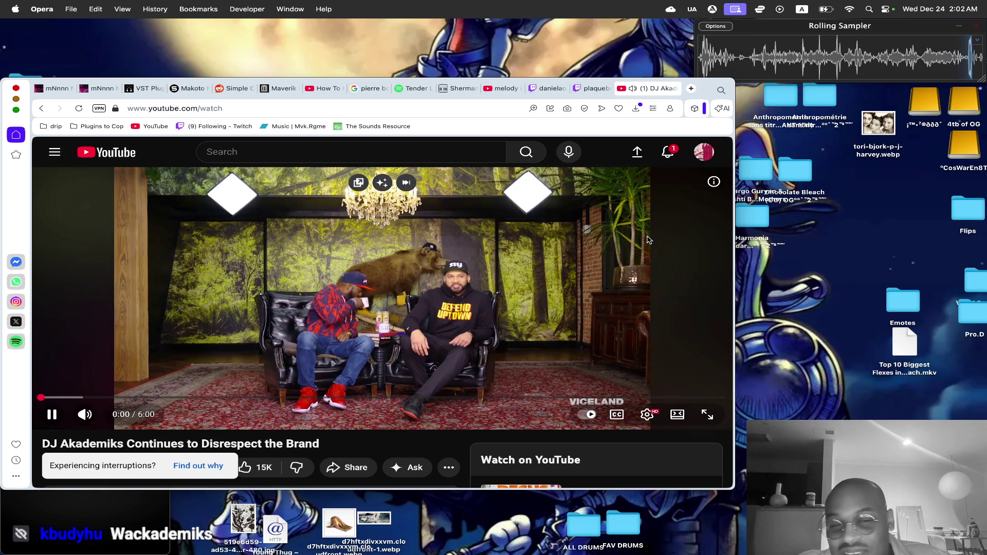
mouse_move(113, 419)
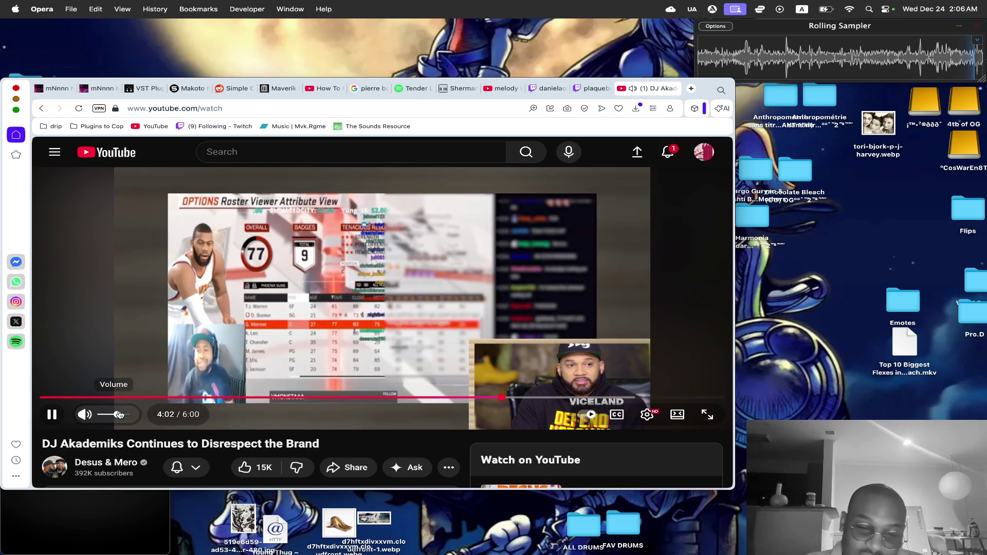
Scroll through the video's comments and back up to the player.
scroll(274, 270, "down", 5)
scroll(274, 270, "down", 4)
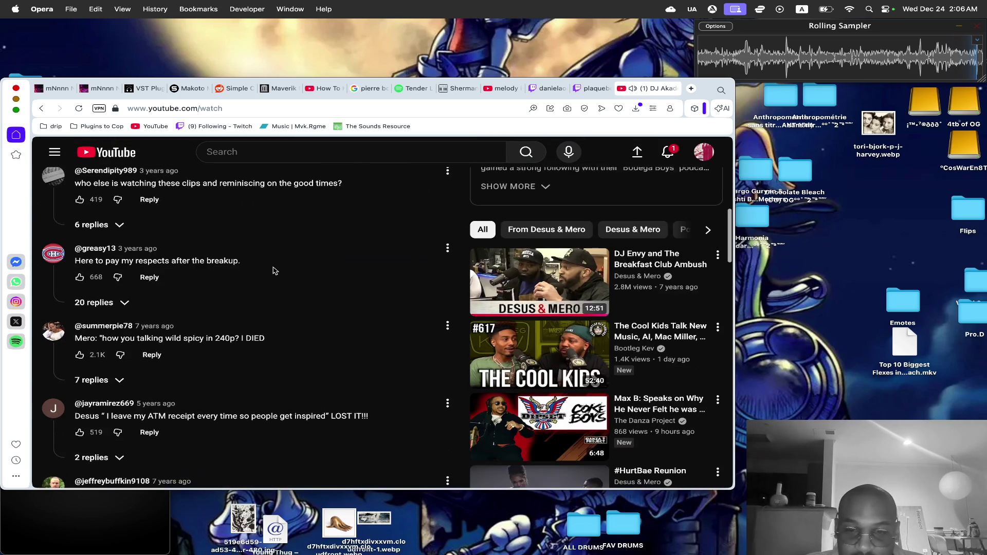
scroll(274, 271, "down", 3)
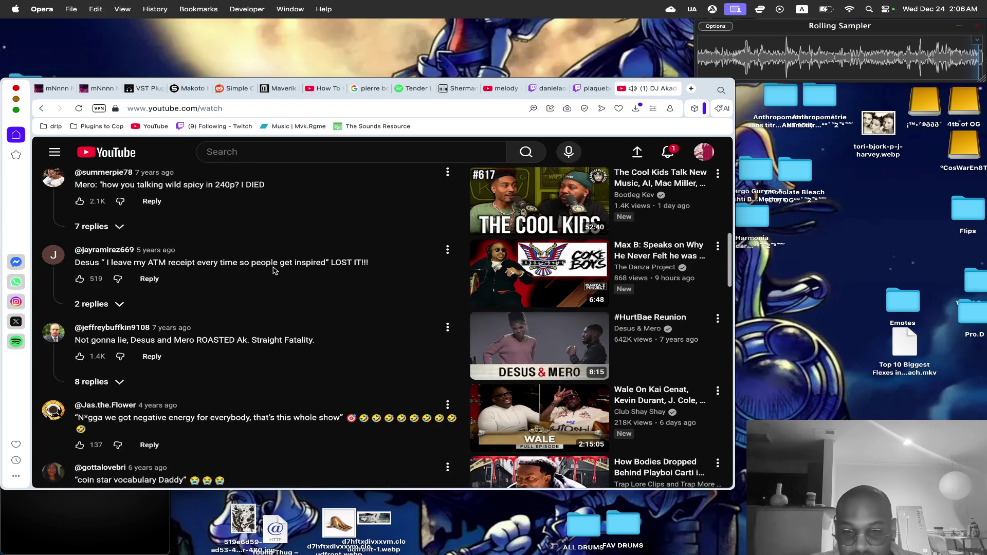
scroll(274, 271, "down", 2)
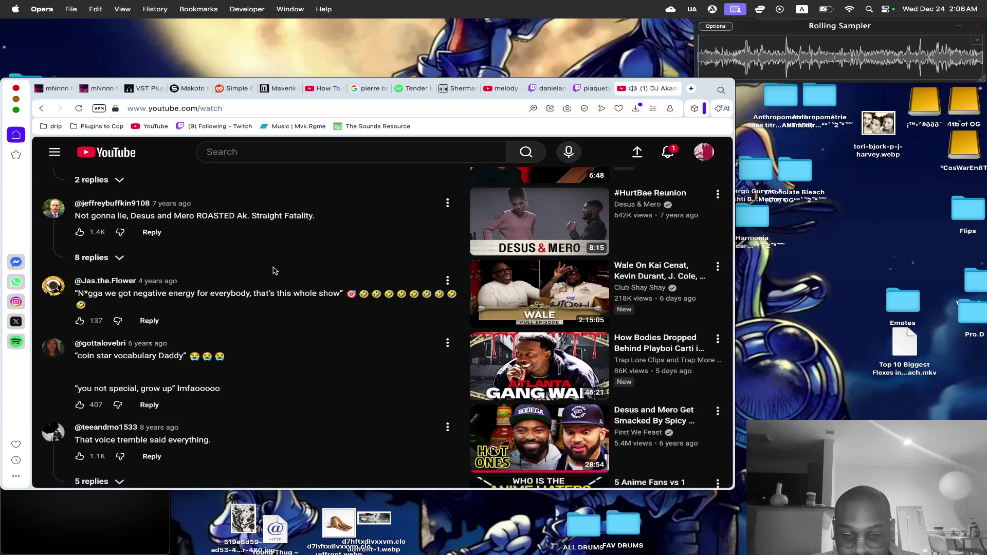
scroll(274, 271, "down", 4)
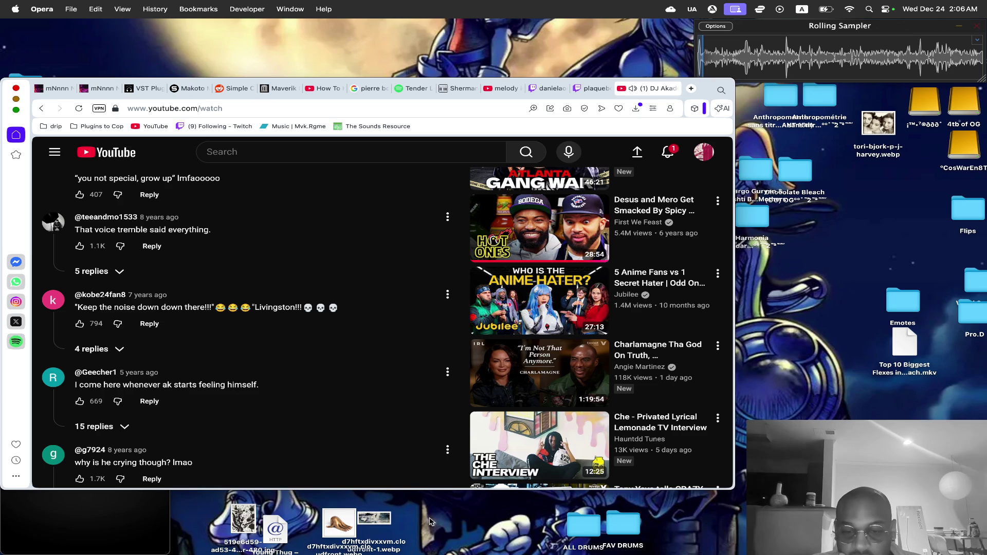
scroll(317, 296, "down", 5)
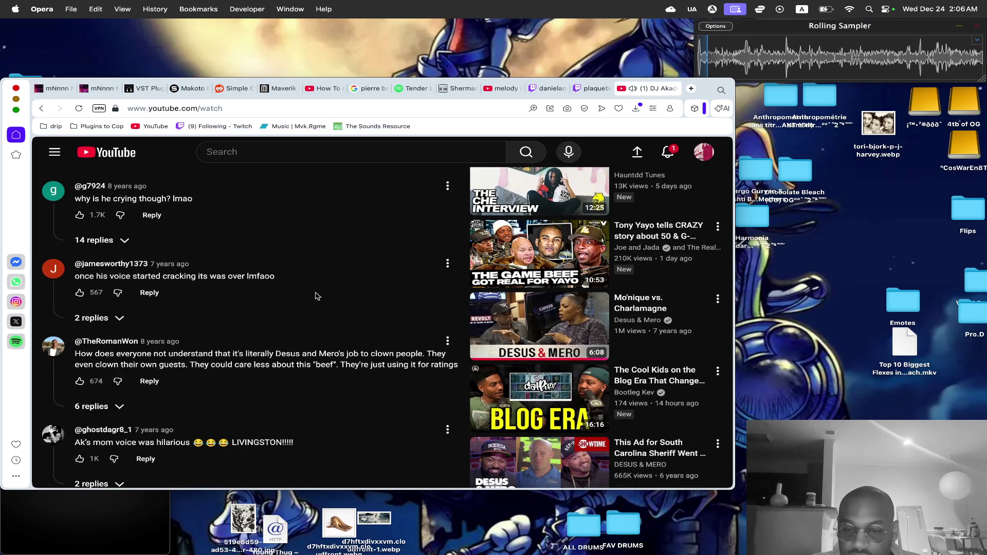
scroll(317, 296, "up", 10)
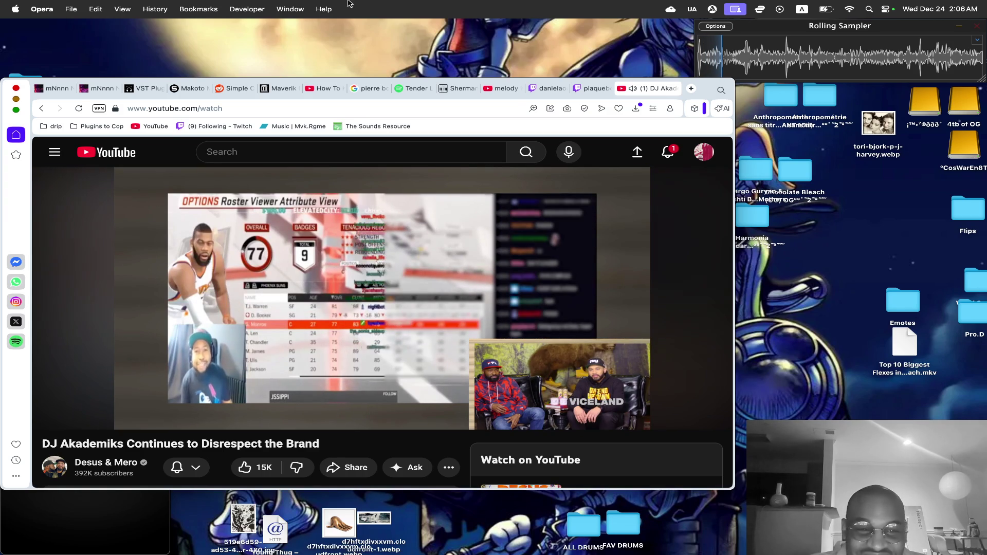
Copy the video's address and paste it into 4K Video Downloader+'s download list.
left_click(195, 109)
right_click(195, 110)
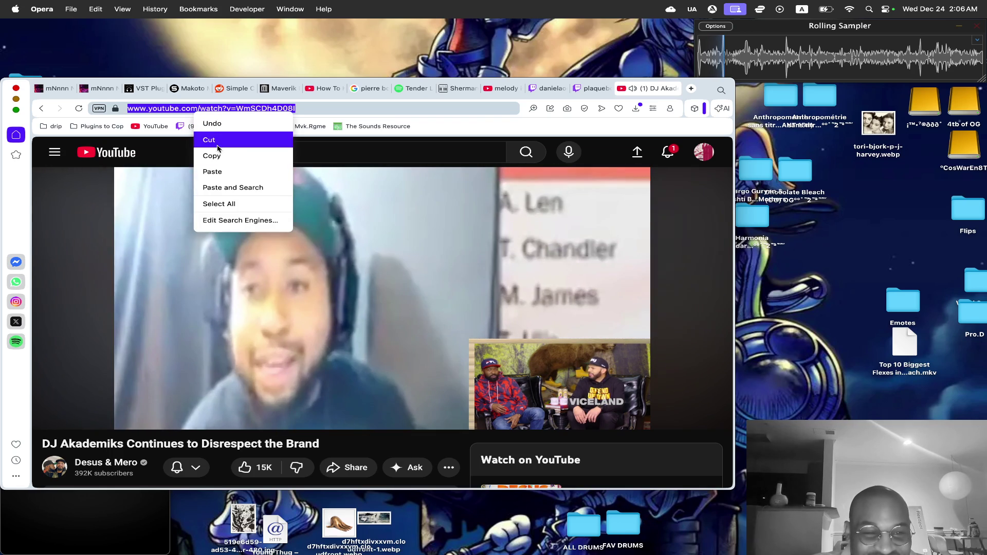
left_click(215, 155)
left_click(352, 251)
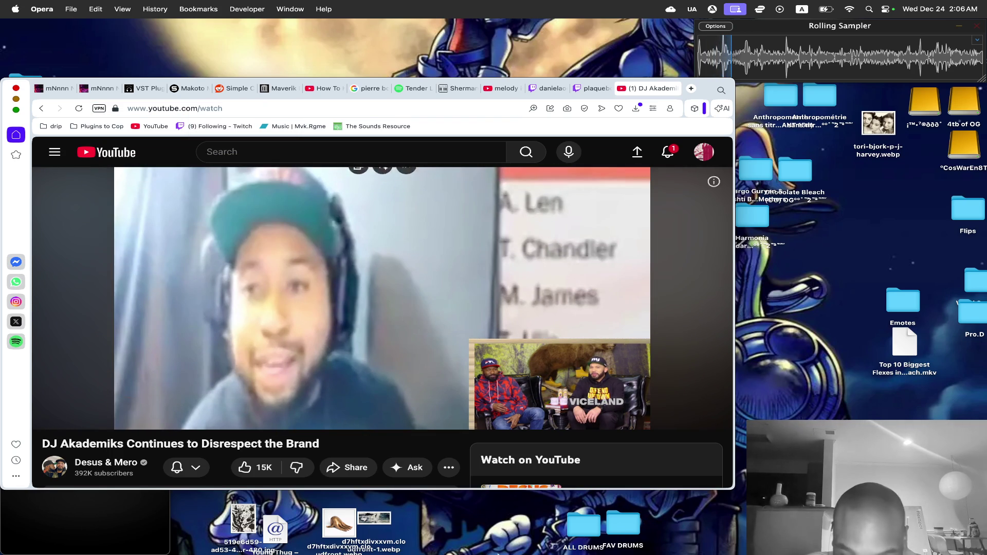
left_click(499, 489)
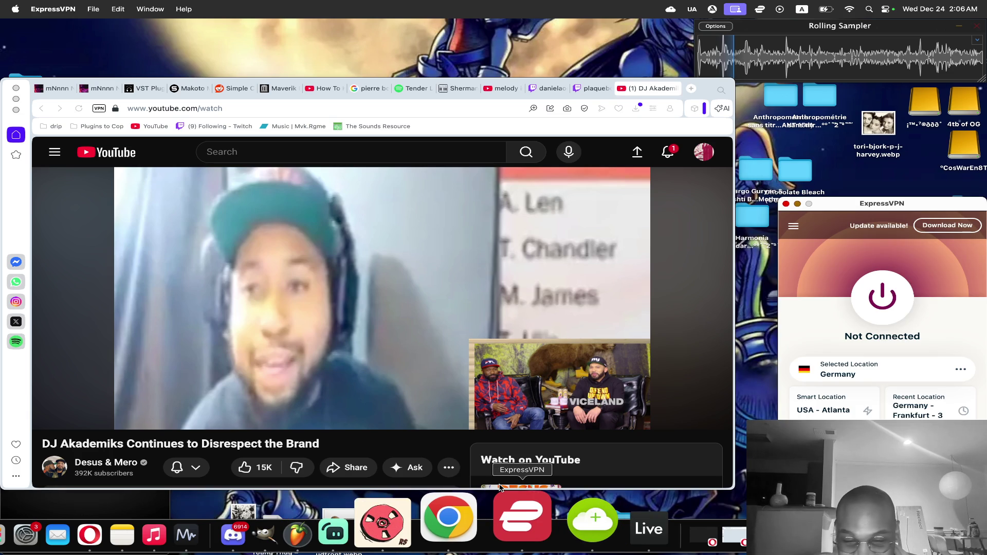
left_click(537, 513)
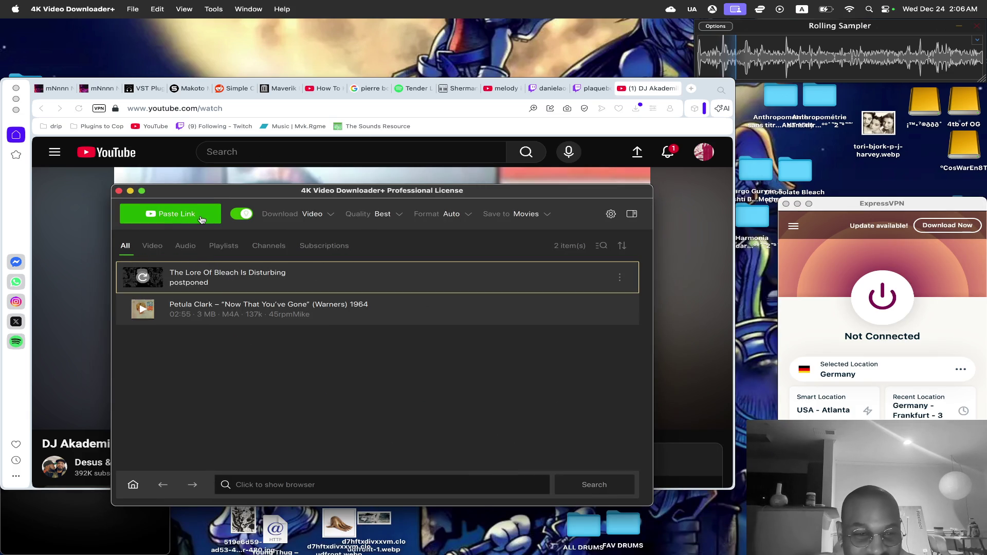
left_click(200, 217)
Resume the YouTube video in the browser and rewind it five seconds.
left_click(166, 157)
left_click(284, 236)
key("Left")
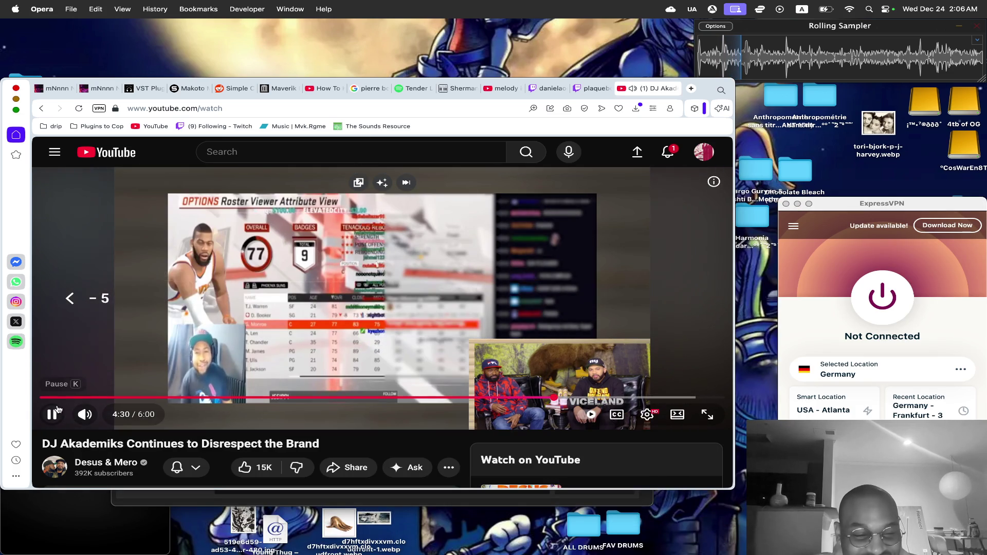
Pause the YouTube video at 4:31.
key("space")
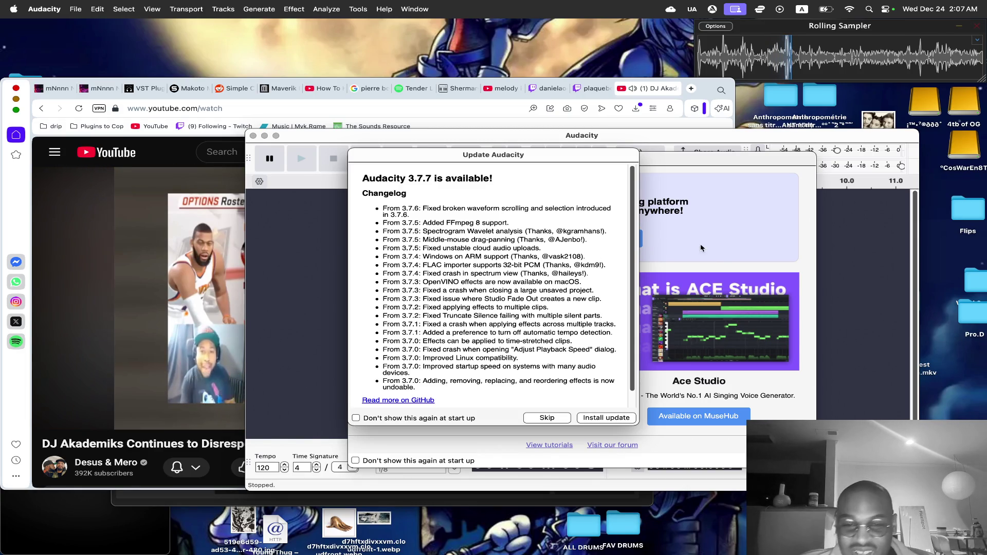
Skip Audacity's update and welcome notices, resume the video, and bring Audacity forward.
left_click(541, 418)
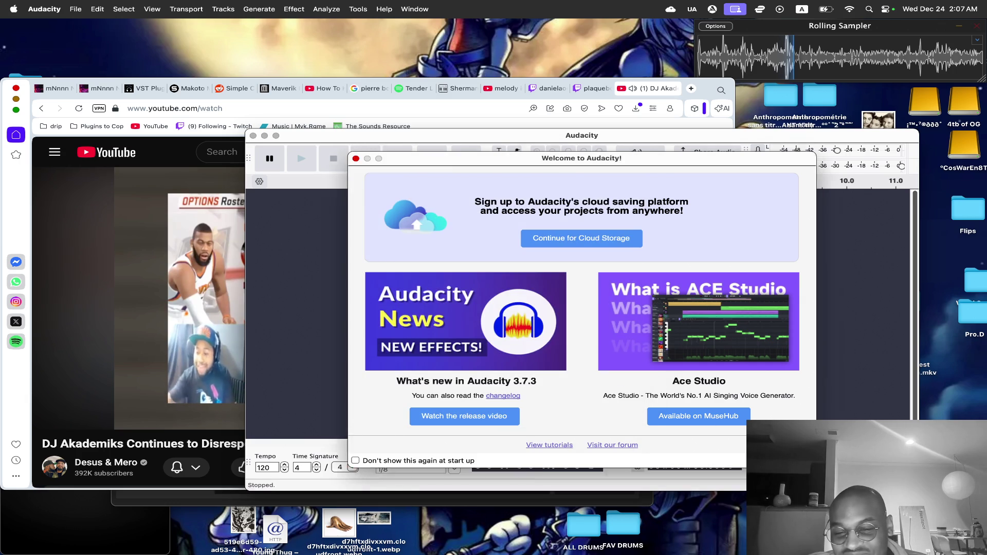
key("Escape")
left_click(173, 287)
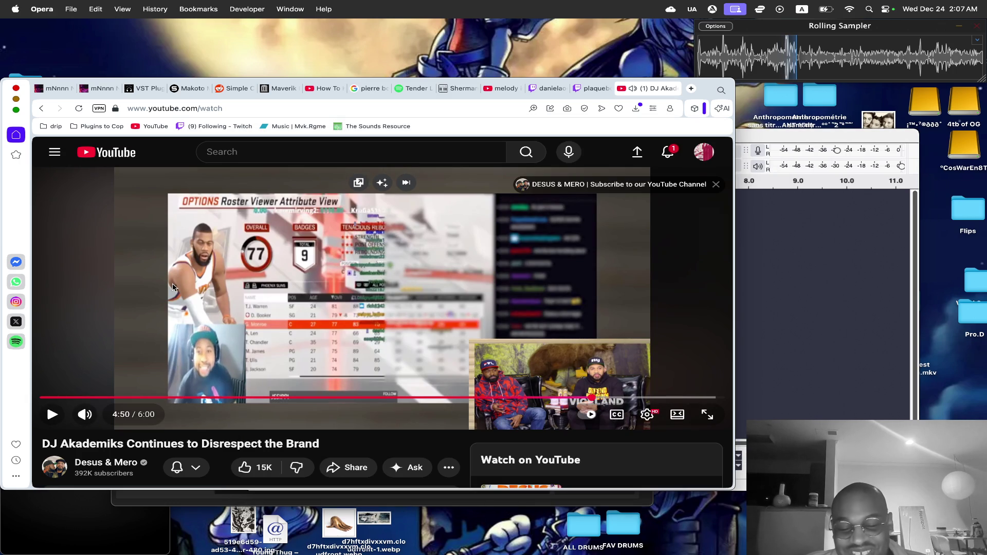
key("Left")
key("space")
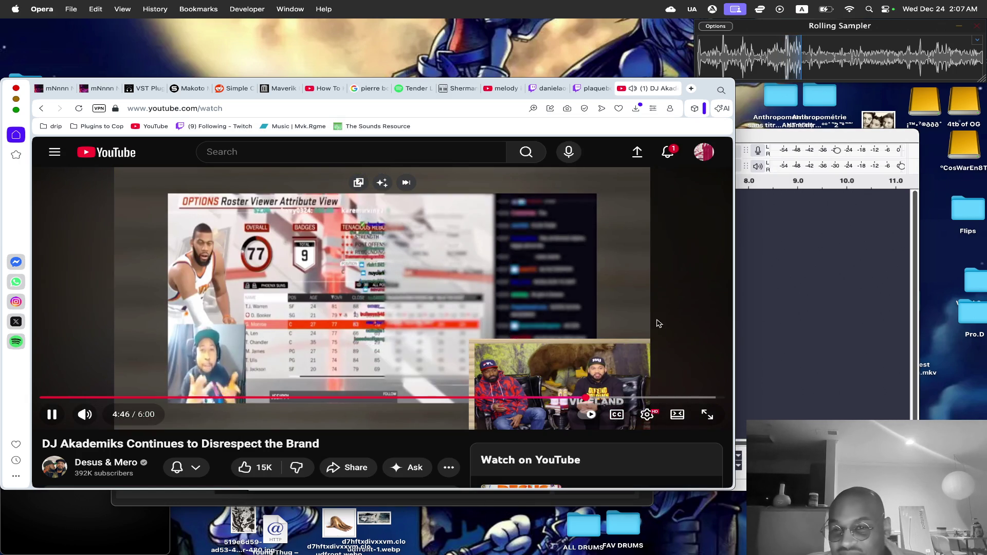
left_click(868, 280)
mouse_move(838, 140)
left_mouse_down()
mouse_move(669, 140)
mouse_move(659, 152)
left_mouse_up()
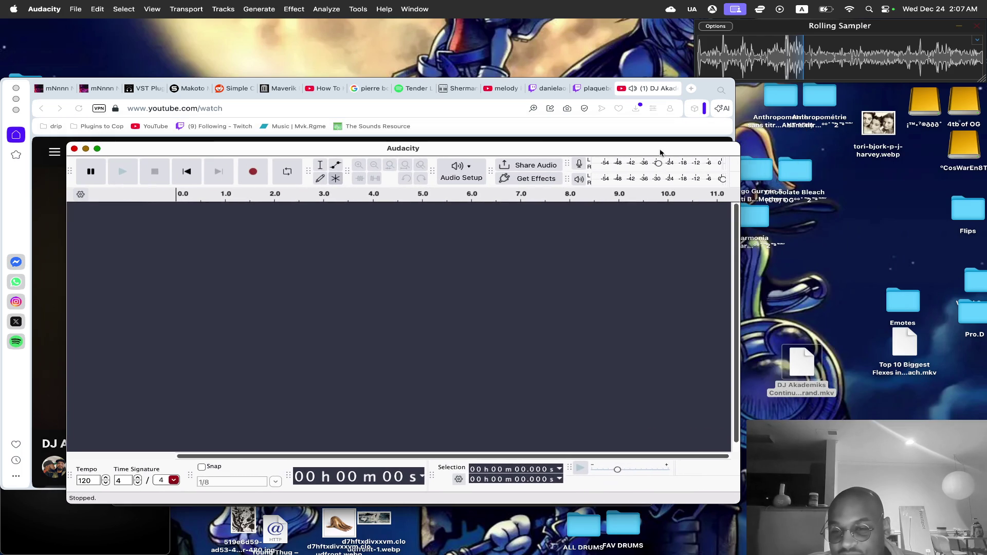
Try importing the DJ Akademiks .mkv into Audacity, dismiss the error, and trash the file.
left_click_drag(575, 357, 576, 357)
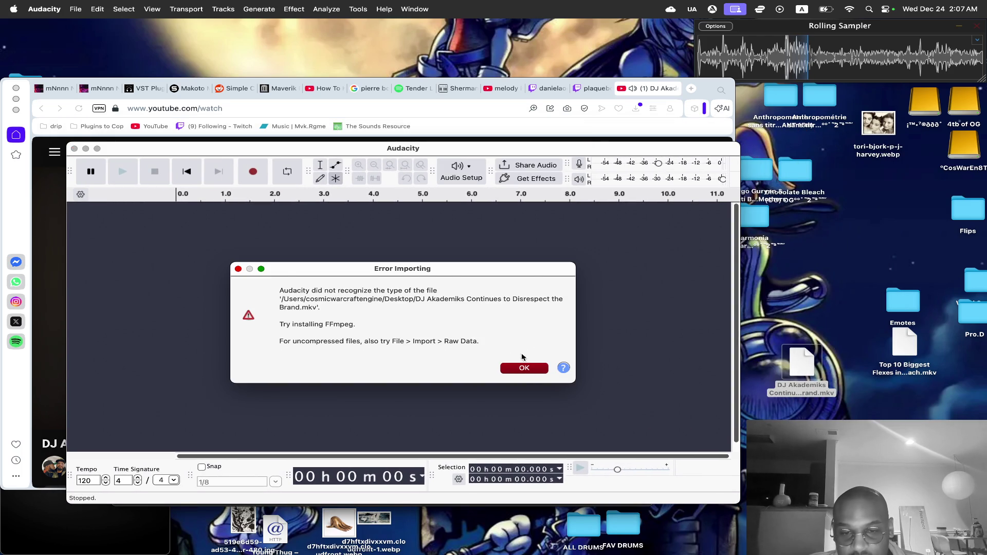
left_click(535, 369)
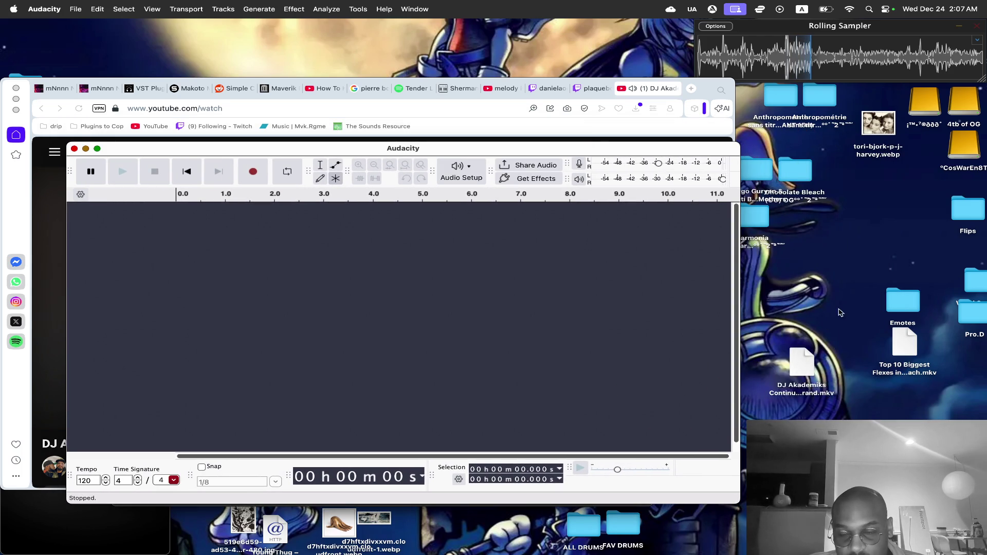
left_click(794, 366)
key("super+BackSpace")
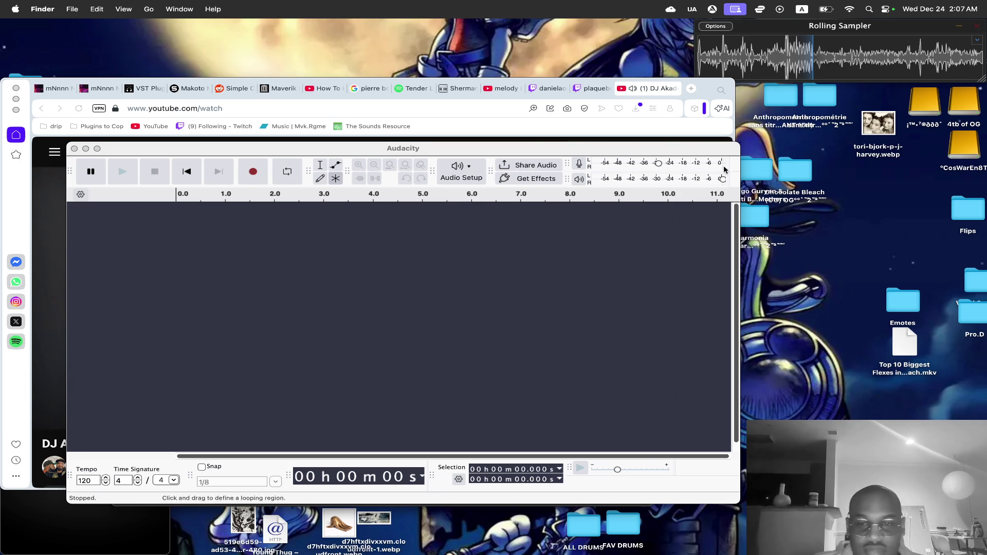
left_click_drag(670, 151, 728, 177)
left_click(711, 99)
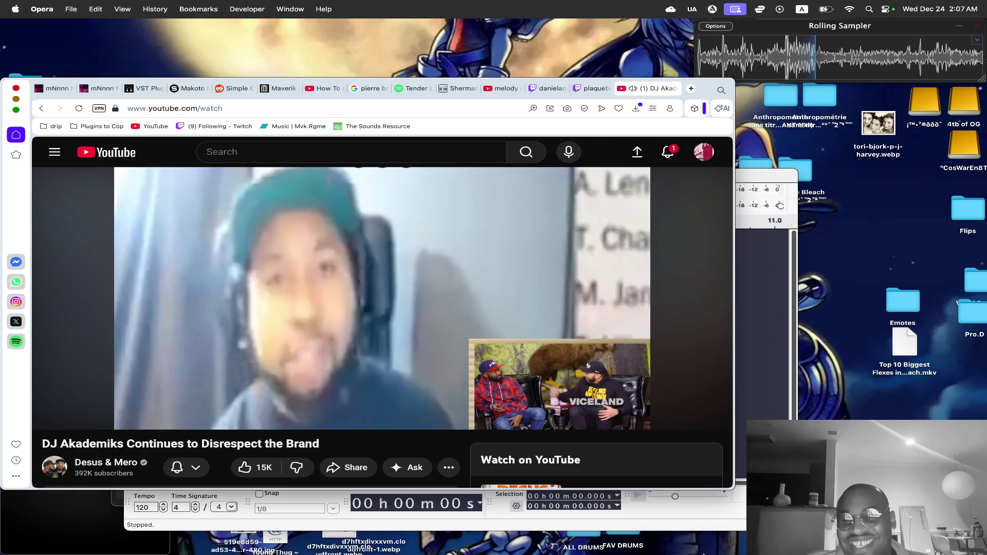
Close one Twitch stream tab and pause the YouTube video.
left_click(547, 88)
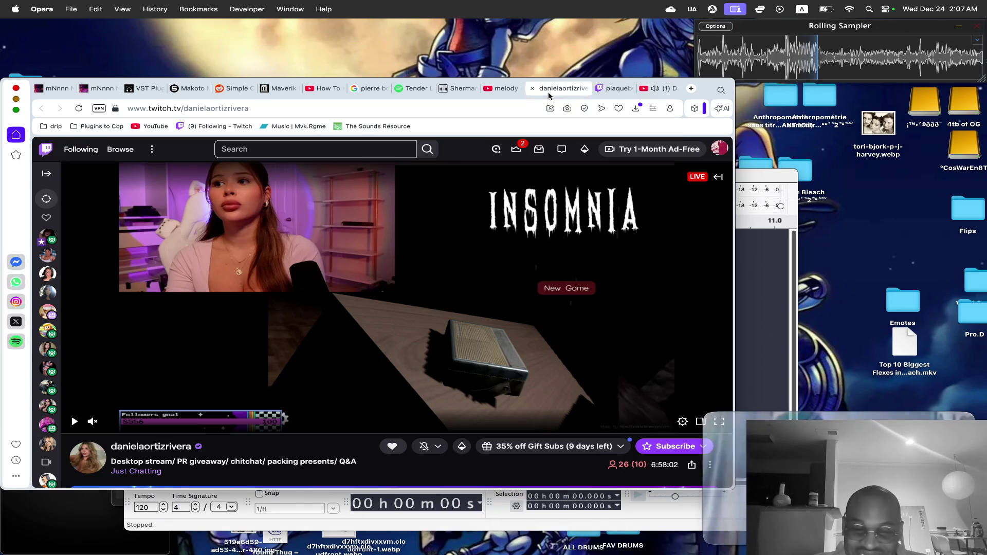
left_click(532, 89)
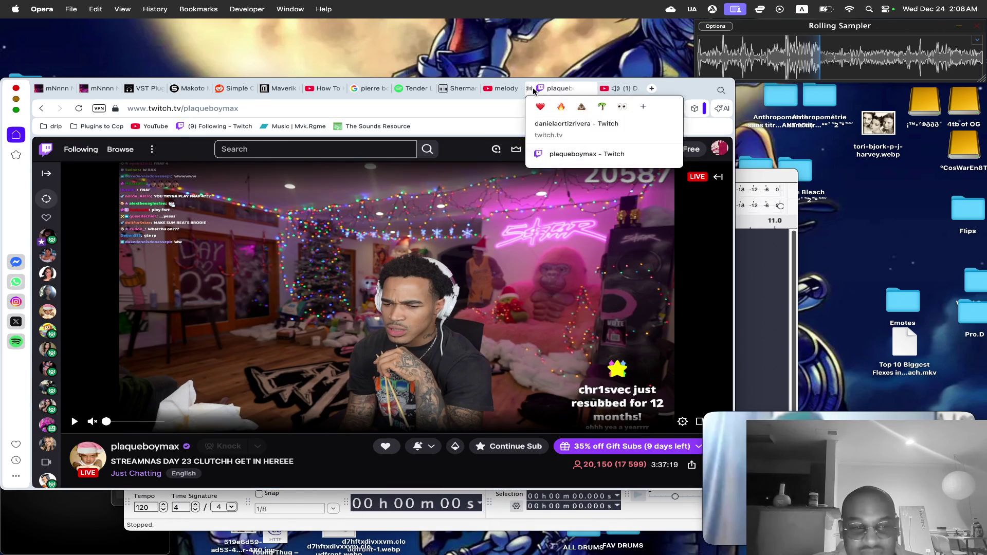
key("m")
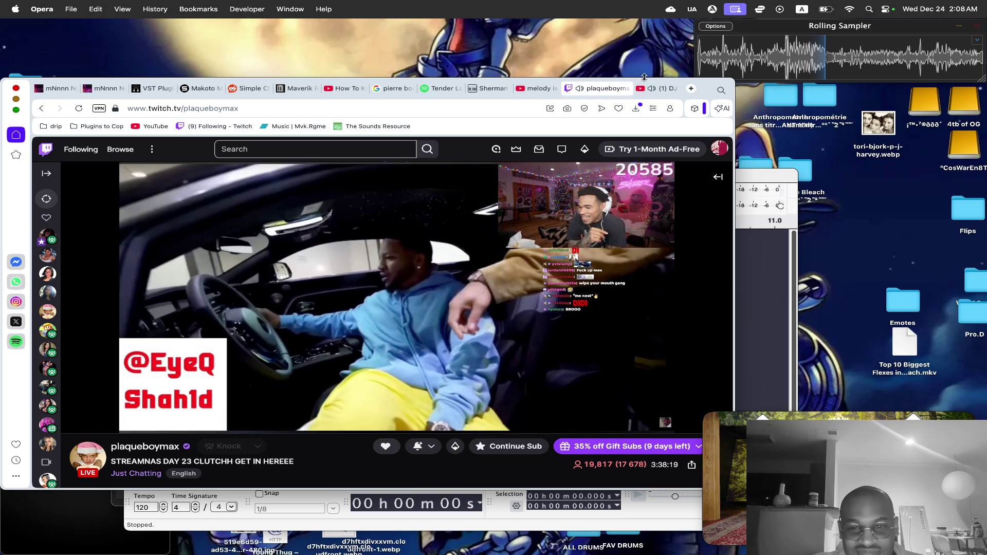
key("ctrl+Tab")
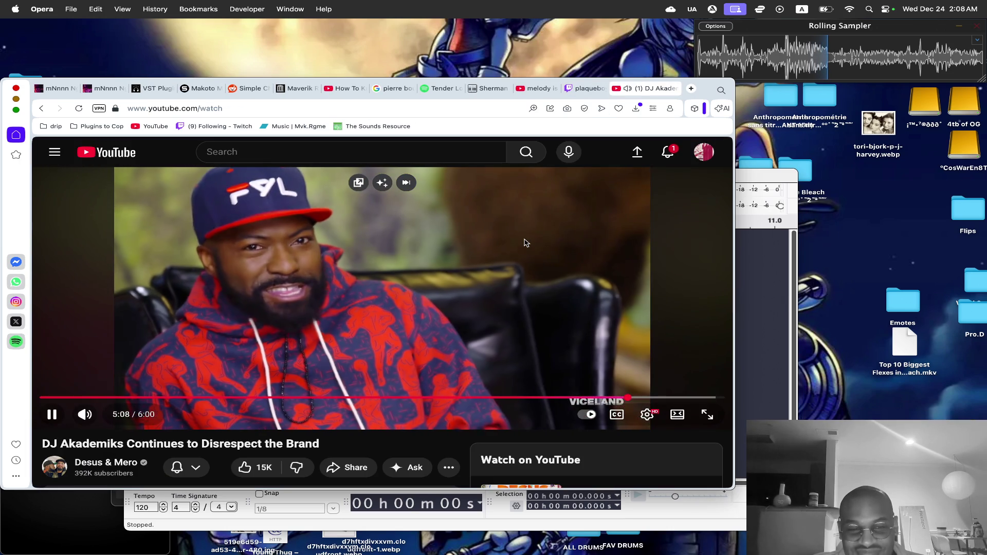
key("space")
Resume the other Twitch stream with sound on at 80% volume.
left_click(580, 90)
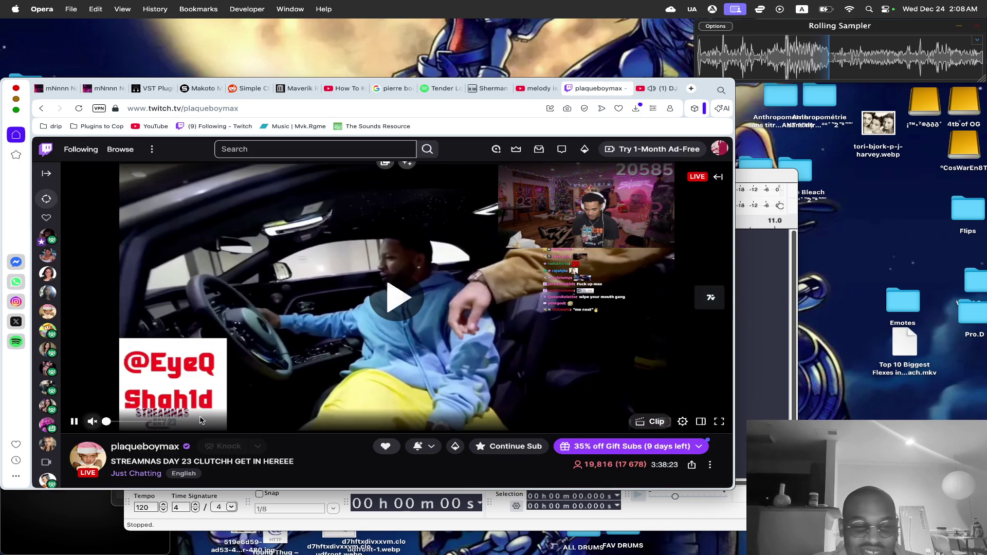
left_click(75, 421)
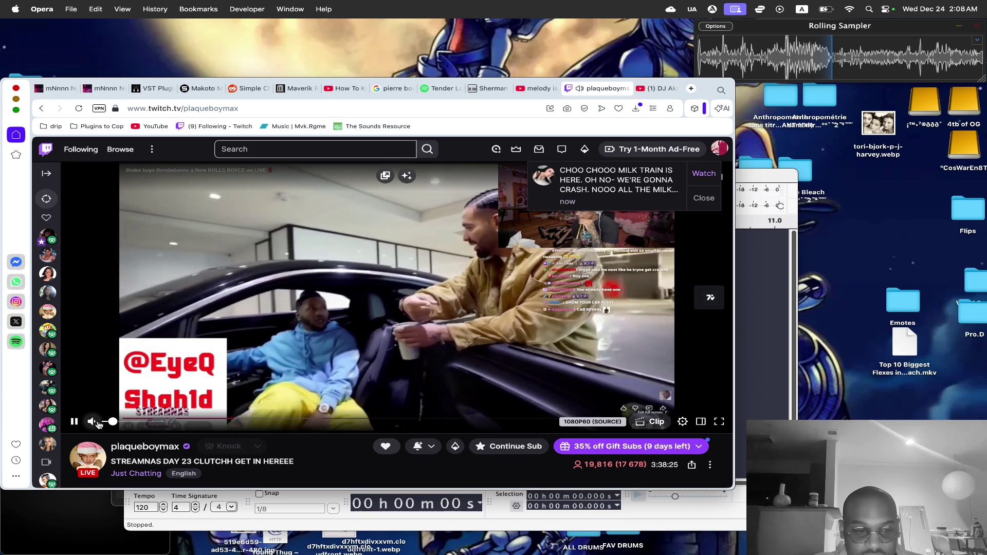
left_click(152, 422)
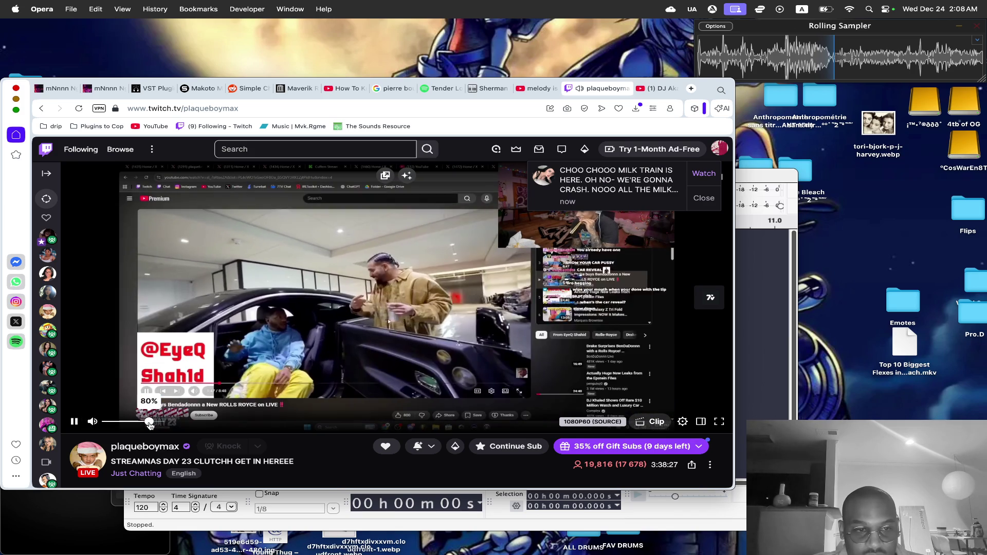
left_click_drag(152, 422, 150, 423)
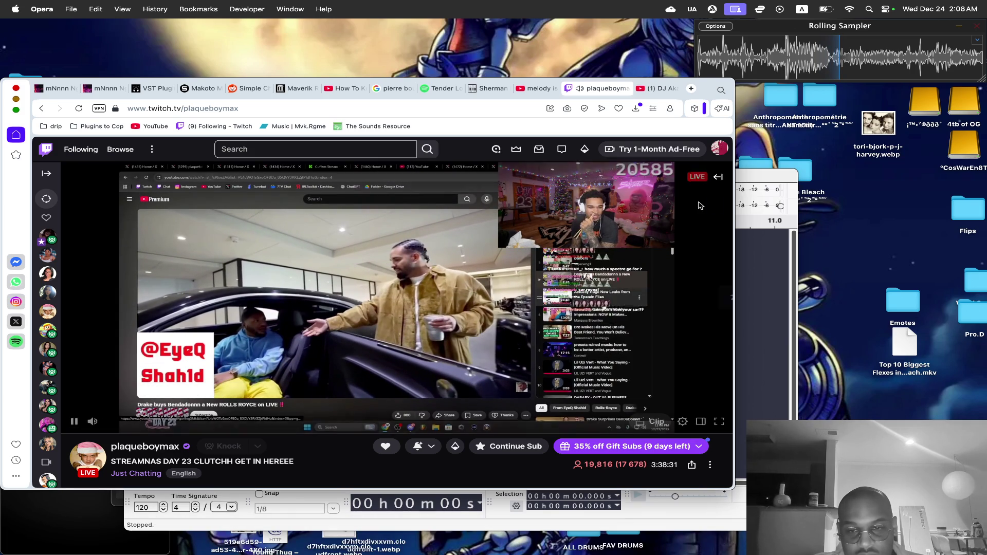
left_click(521, 534)
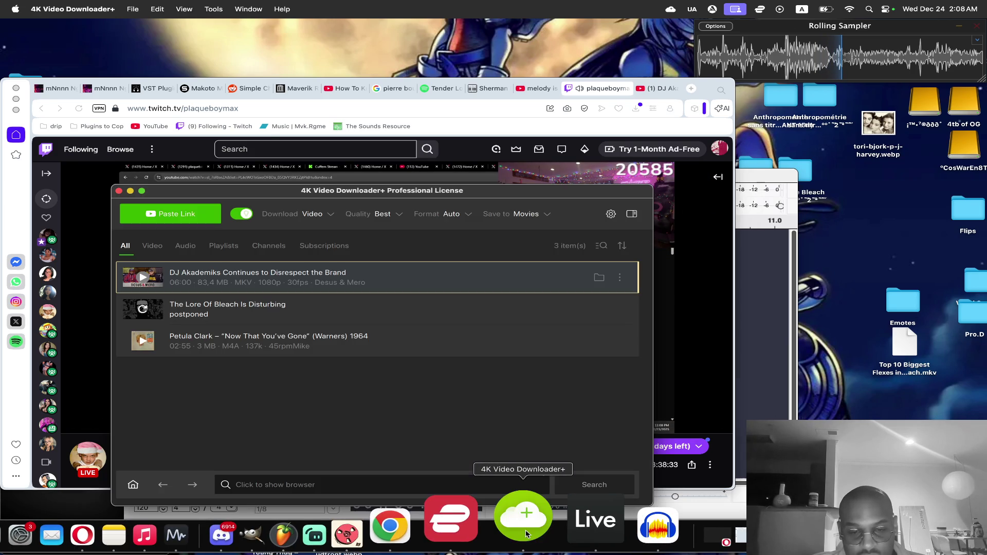
Clear the old DJ Akademiks entry, switch downloads to audio only, and re-add the YouTube link.
left_click(620, 278)
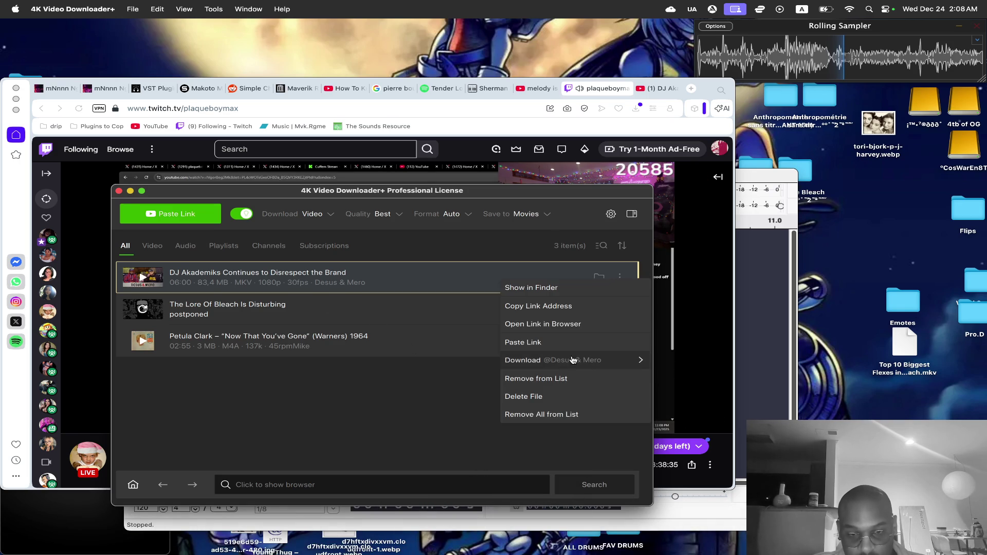
left_click(560, 378)
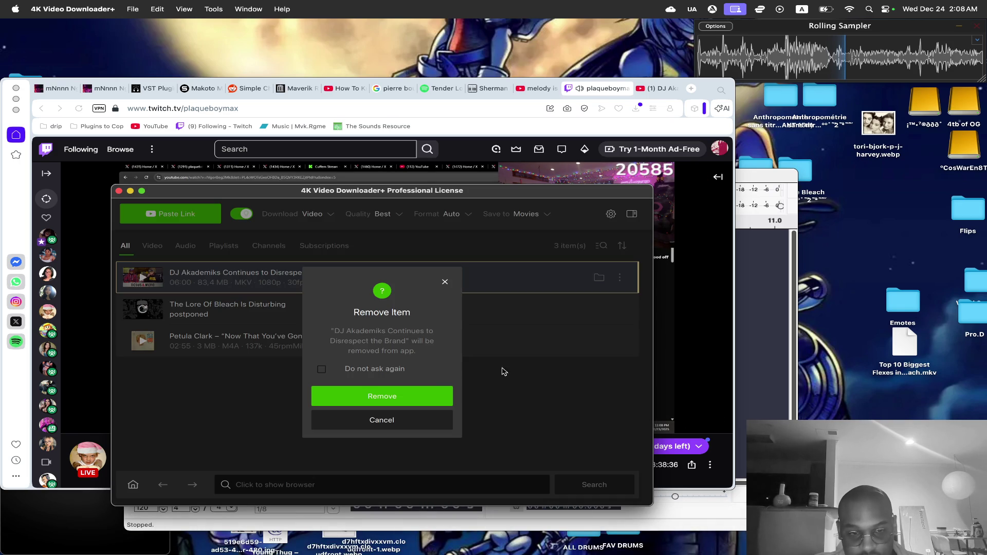
left_click(421, 399)
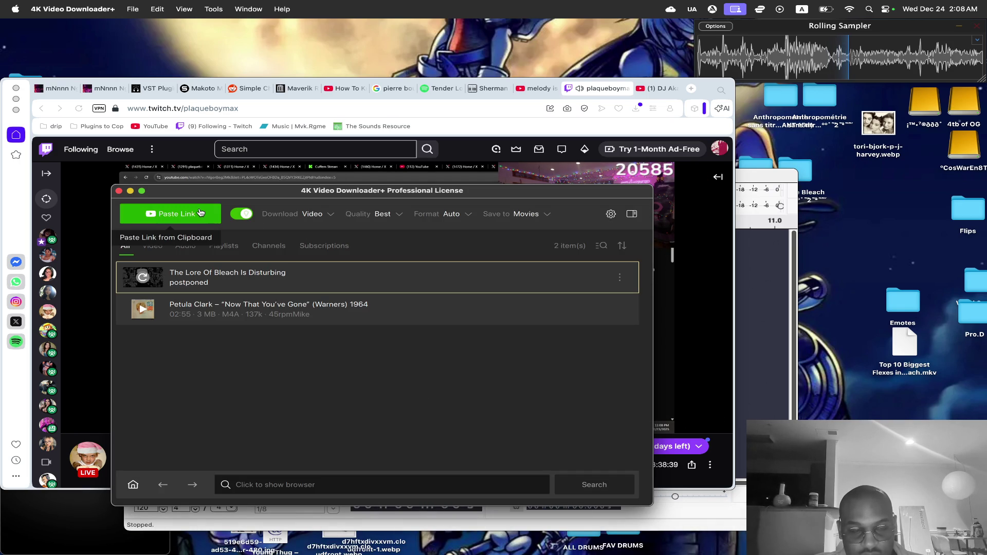
left_click(320, 214)
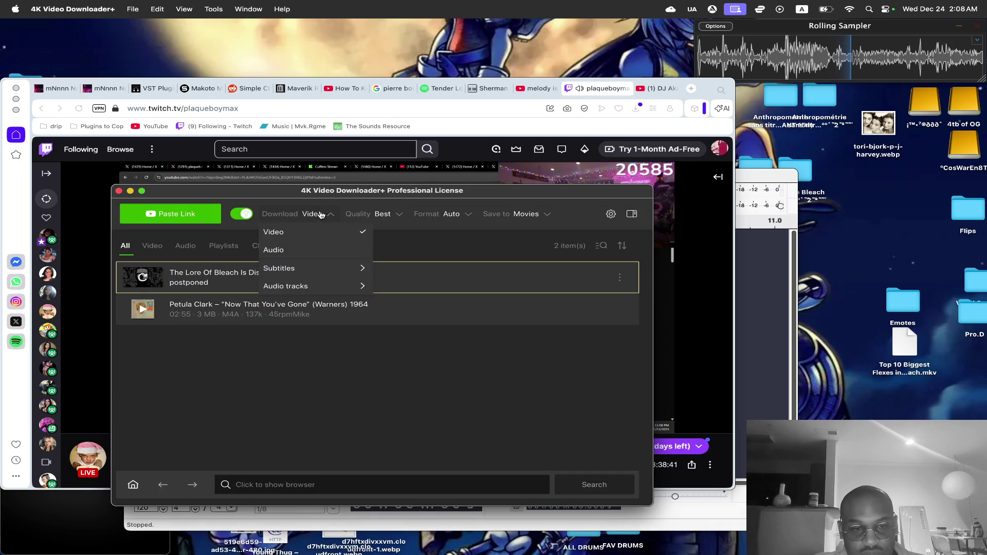
left_click(306, 249)
left_click(191, 217)
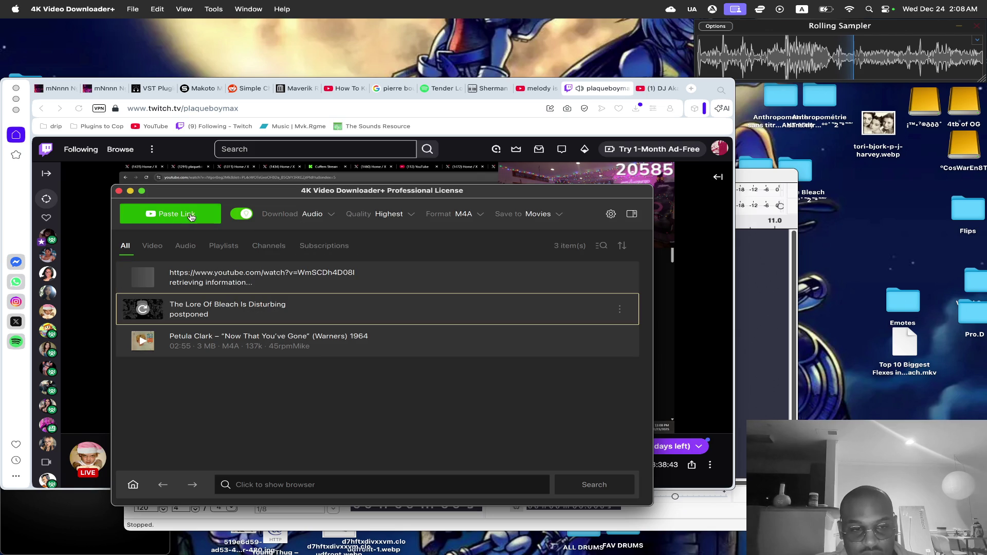
Move the downloaded DJ Akademiks M4A from Finder onto the desktop.
left_click_drag(193, 193, 496, 271)
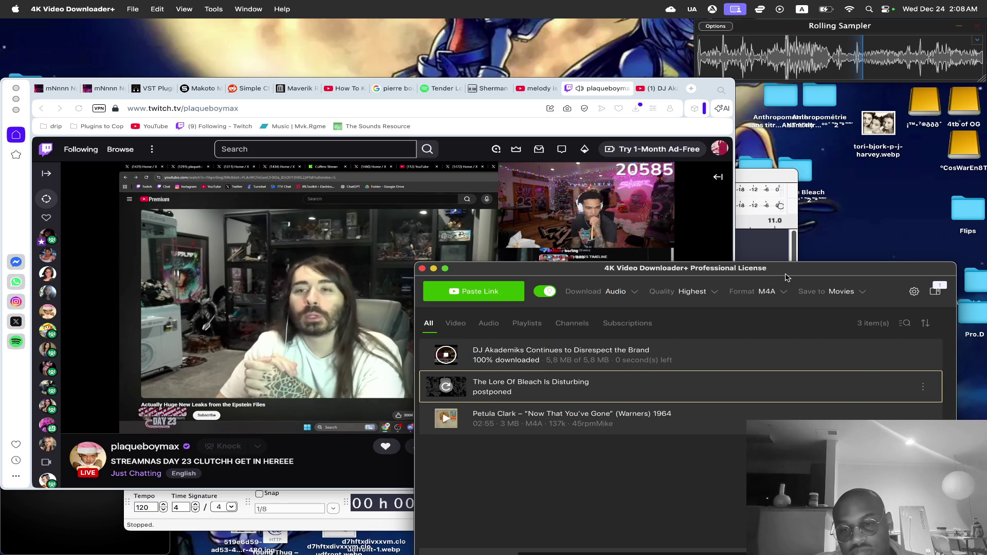
left_click_drag(787, 277, 623, 232)
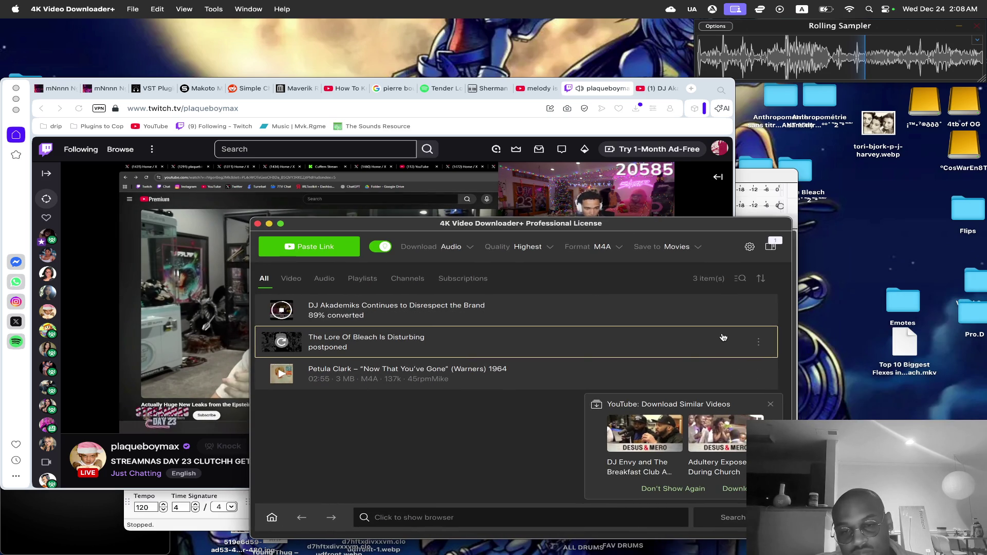
left_click(738, 311)
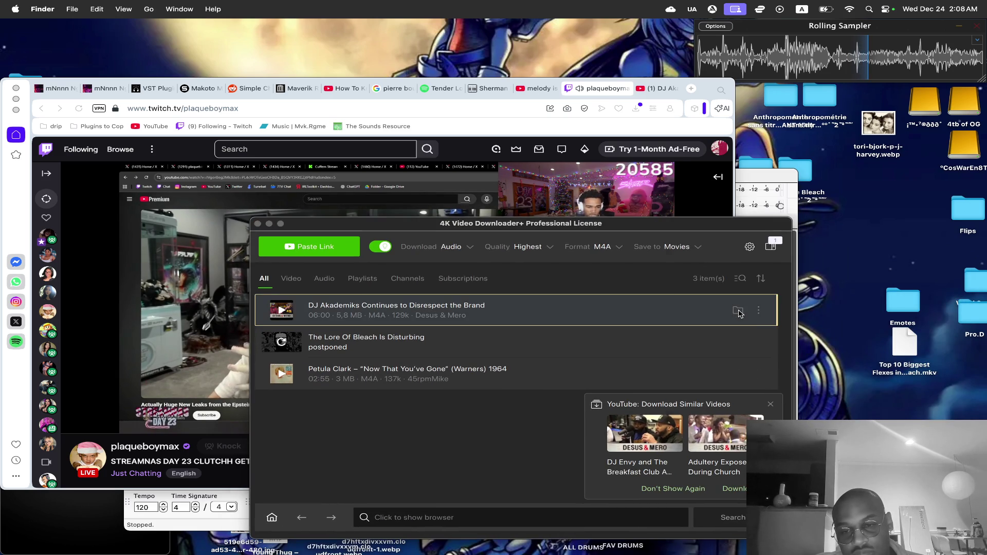
left_click_drag(787, 249, 840, 234)
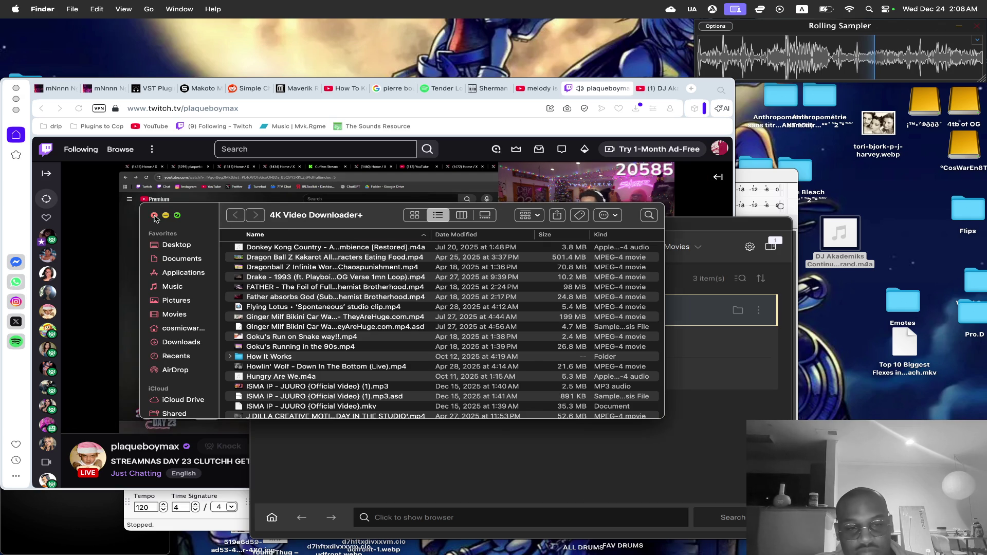
left_click(154, 217)
Remove the DJ Akademiks entry from the download list and close the downloader.
left_click(758, 310)
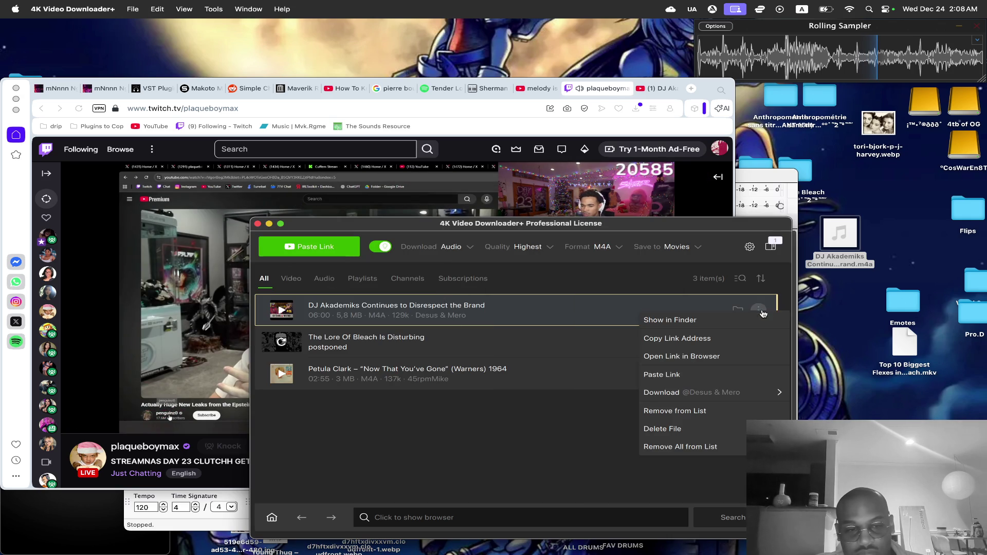
left_click(689, 410)
left_click(519, 425)
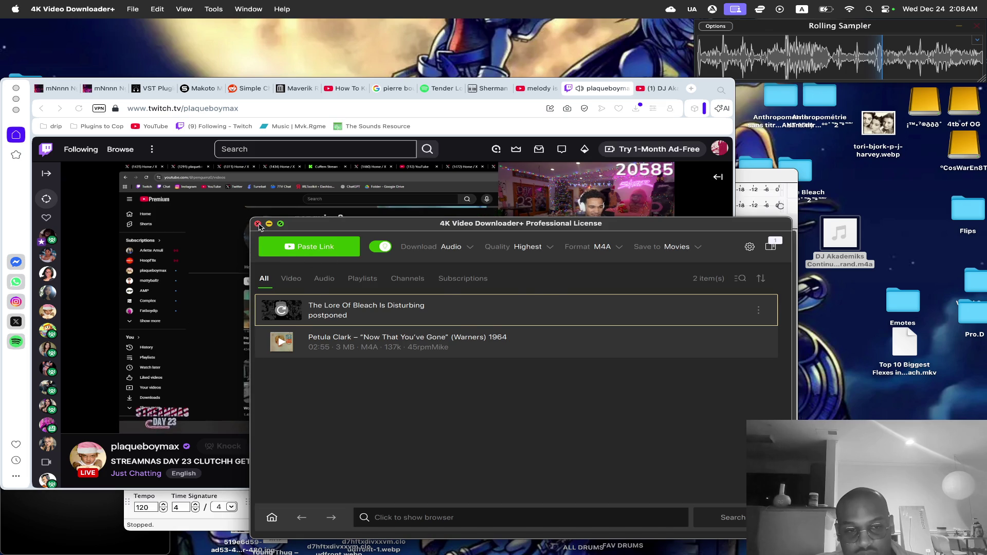
left_click(258, 224)
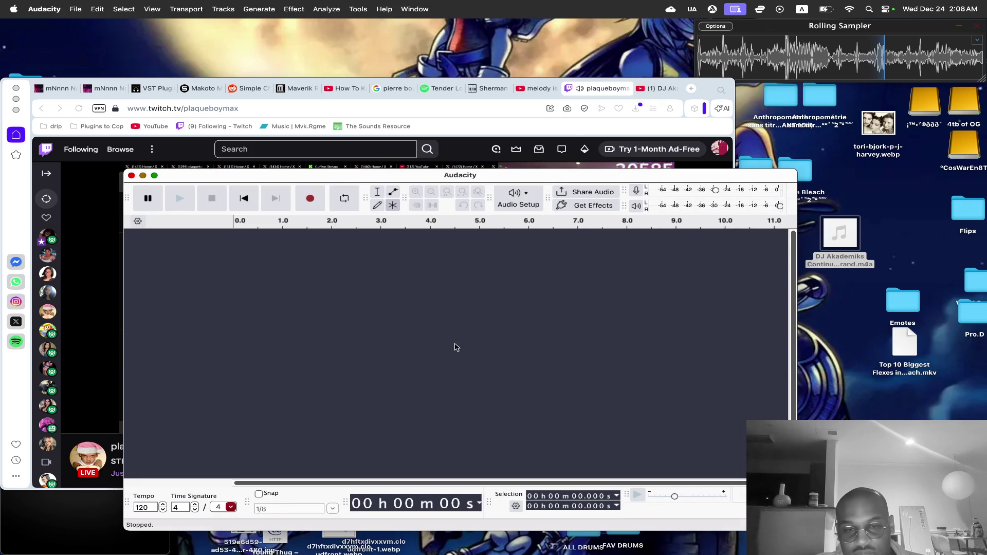
Drop the DJ Akademiks M4A into Audacity and dismiss the FFmpeg import errors.
left_click_drag(464, 347, 464, 347)
left_click(472, 234)
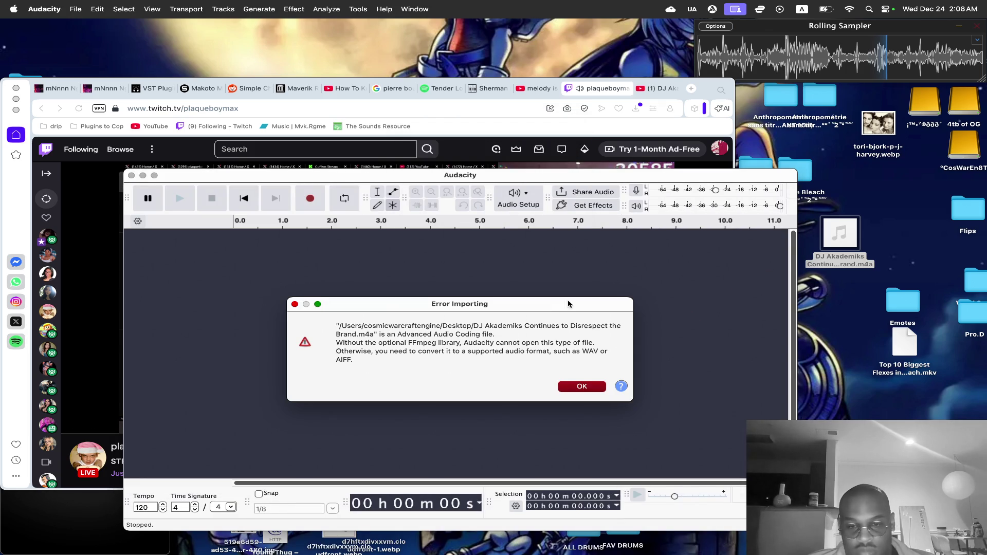
left_click(582, 385)
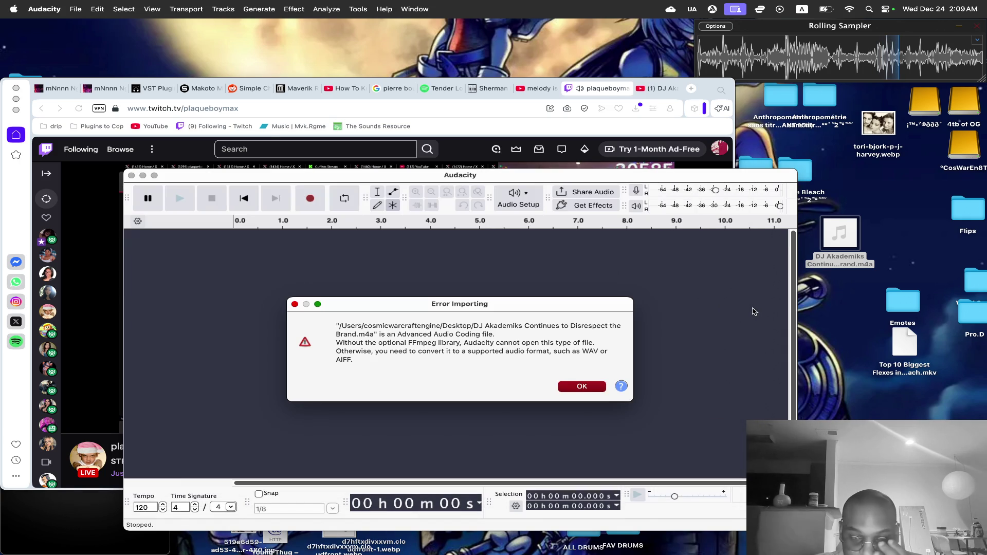
left_click(582, 386)
Move the DJ Akademiks M4A from the desktop to the Trash.
left_click(823, 235)
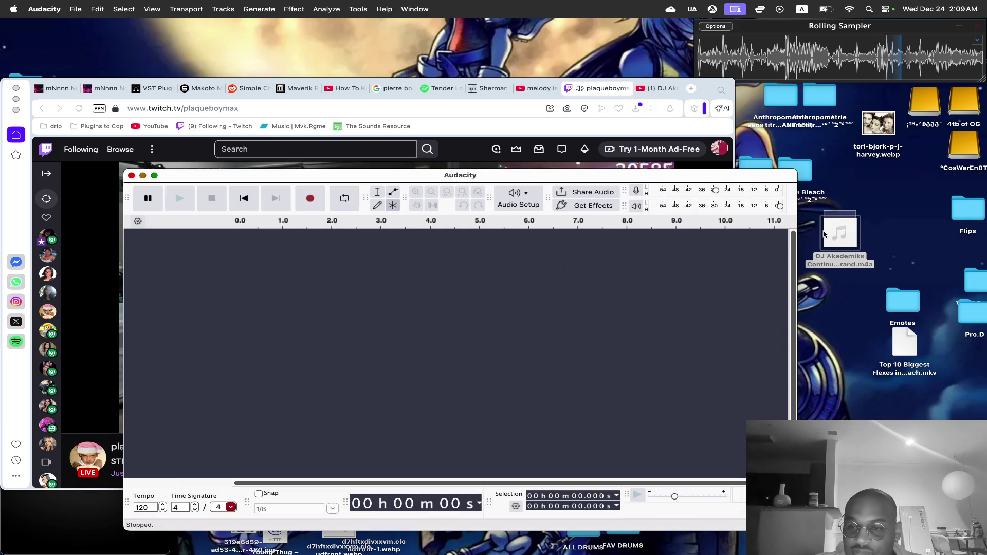
key("super+BackSpace")
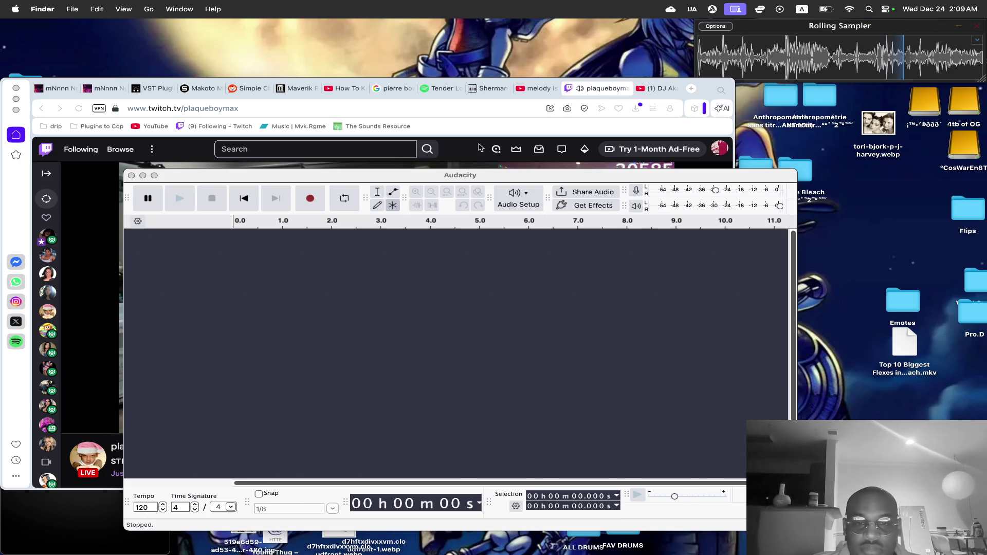
left_click(491, 147)
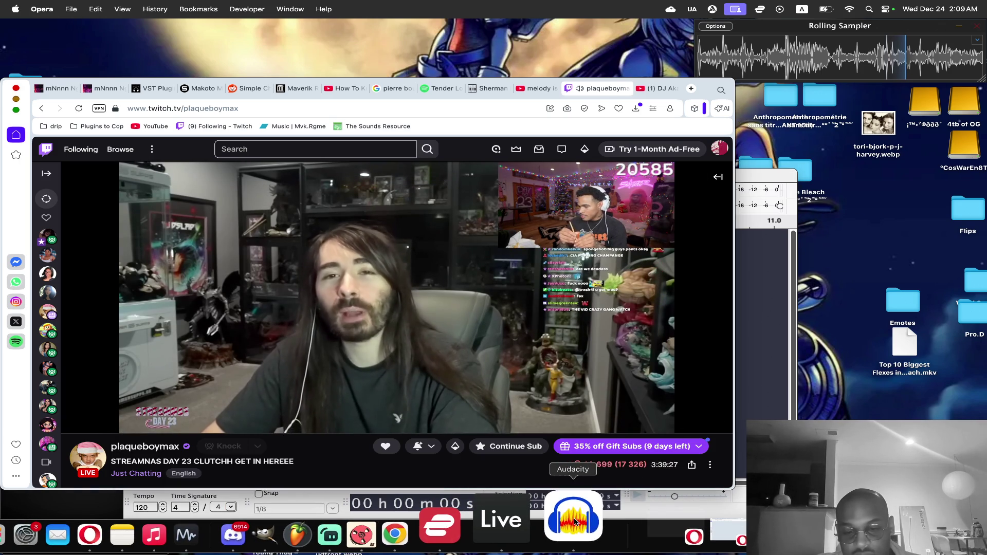
Launch 4K Video Downloader+ from Launchpad after dismissing Audacity's Dock menu.
right_click(575, 522)
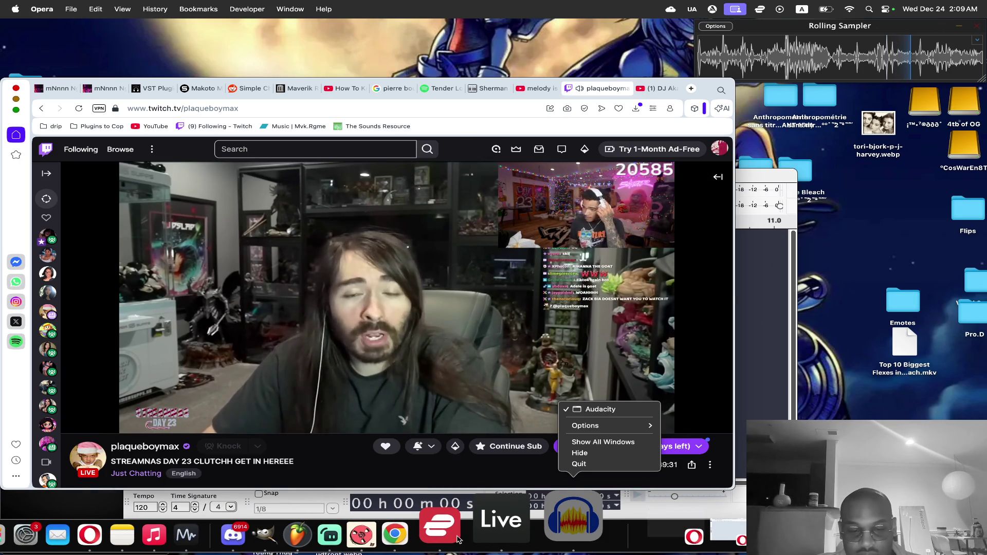
key("Escape")
key("F4")
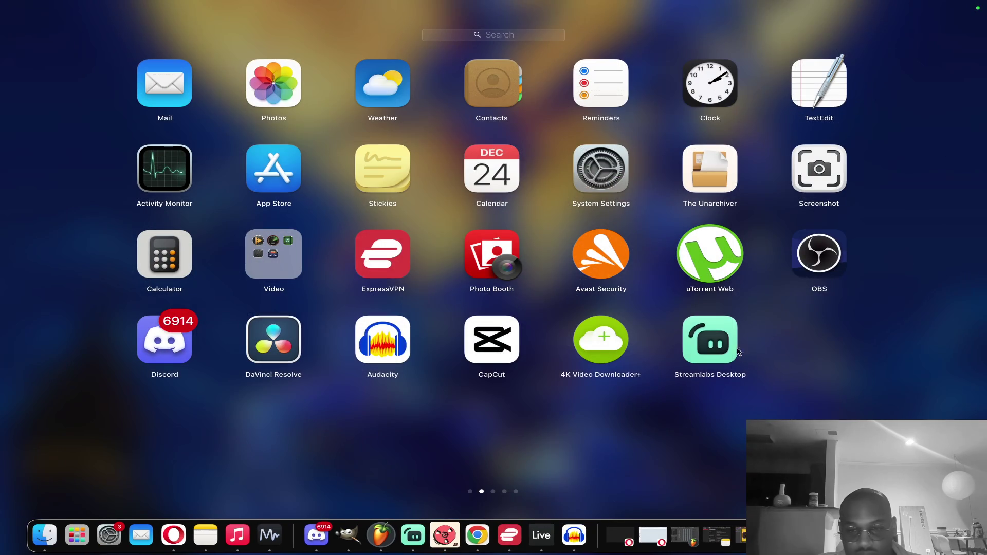
left_click(609, 337)
Re-add the YouTube link, then remove that new download from the list.
left_click(336, 245)
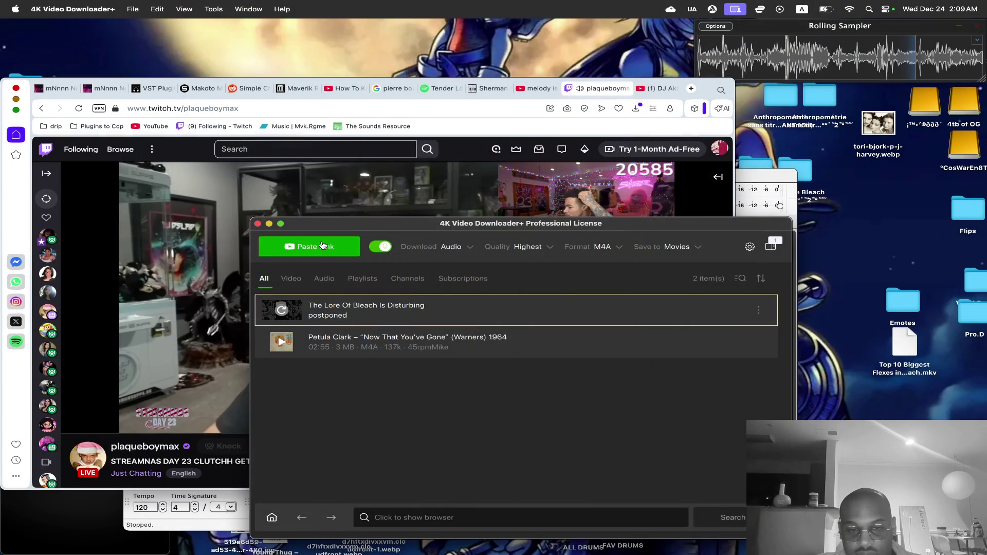
left_click(758, 308)
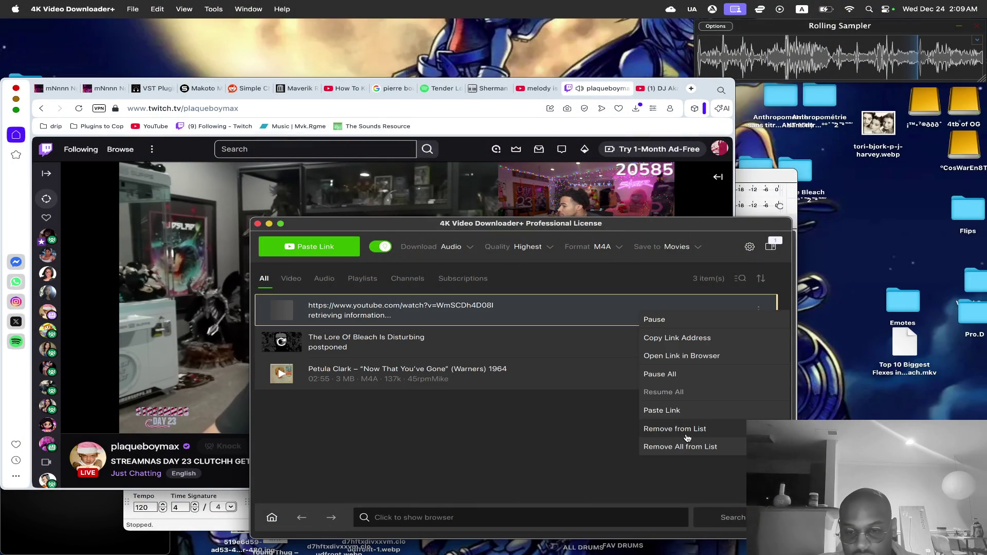
left_click(693, 429)
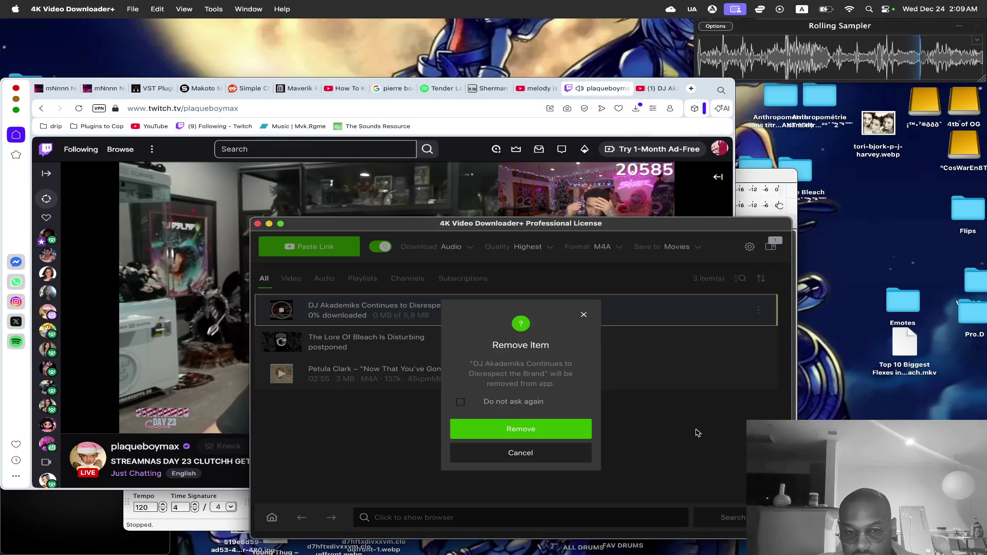
left_click(578, 435)
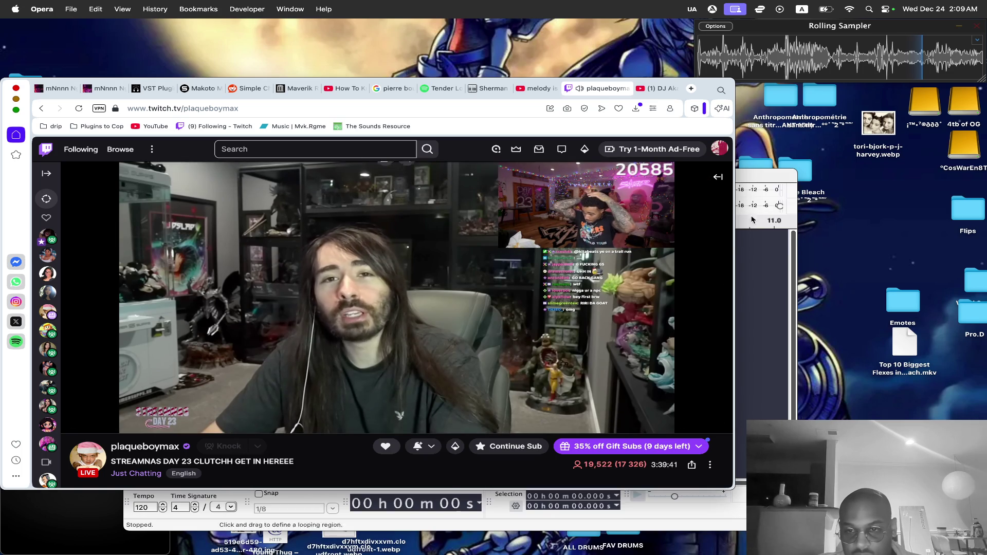
key("F4")
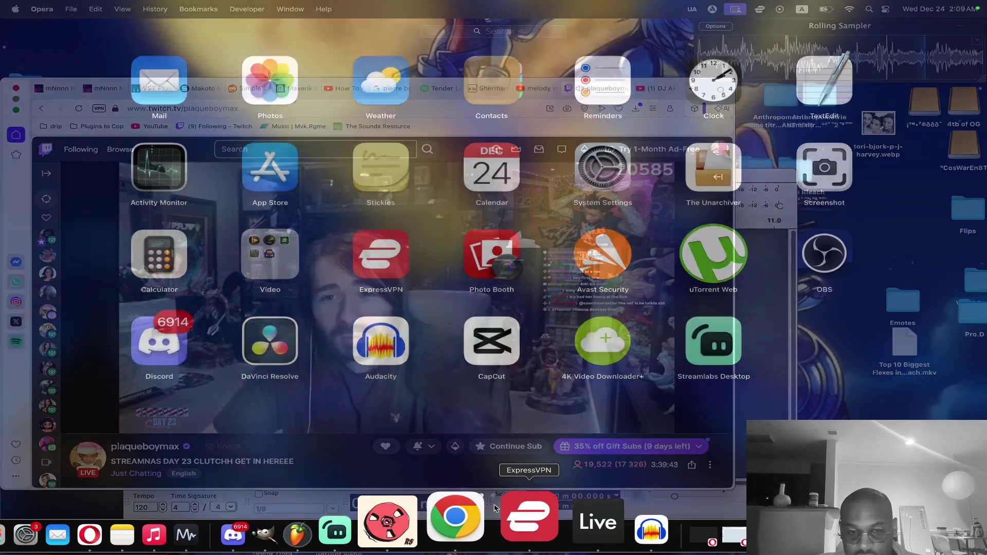
Relaunch 4K Video Downloader+, postpone unfinished downloads, and remove the DJ Akademiks item.
key("Escape")
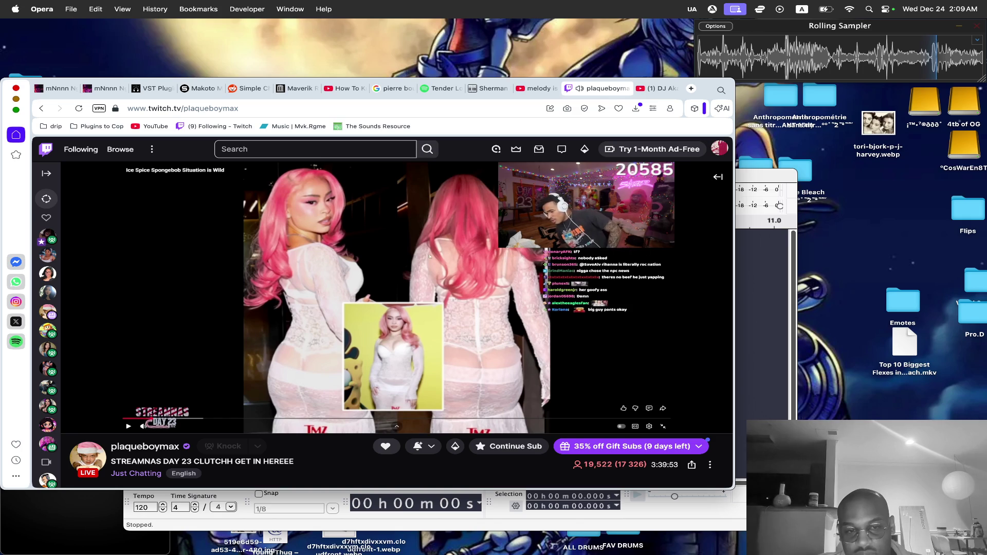
key("F4")
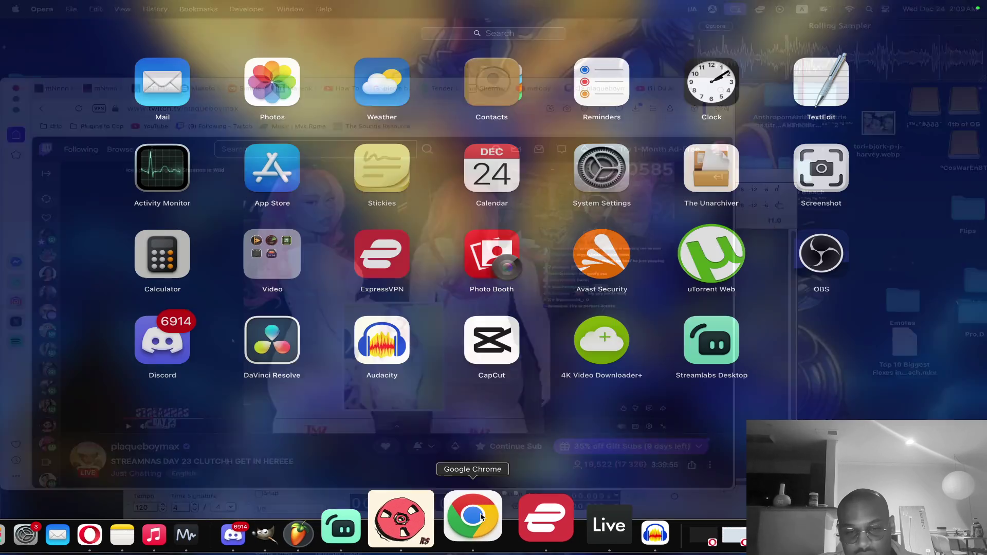
left_click(609, 334)
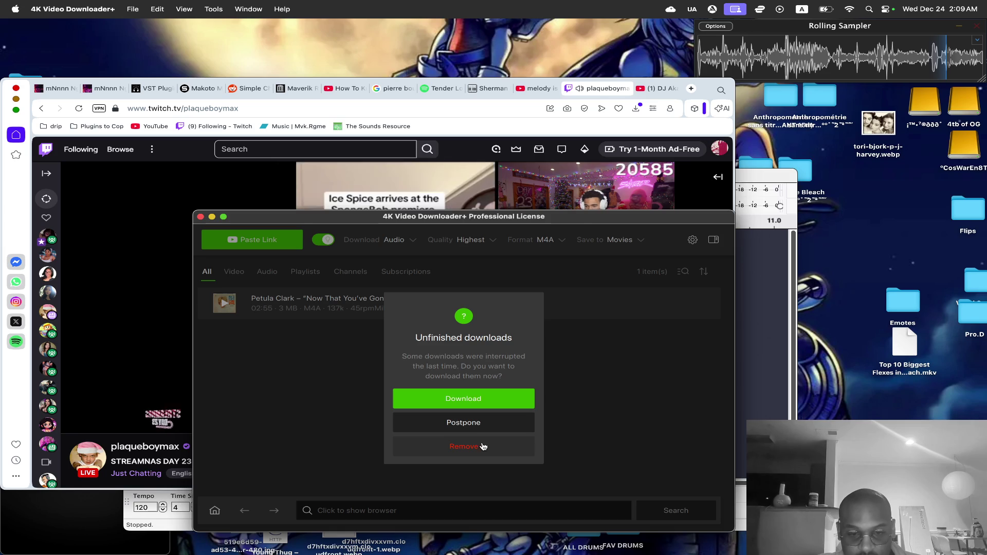
left_click(484, 420)
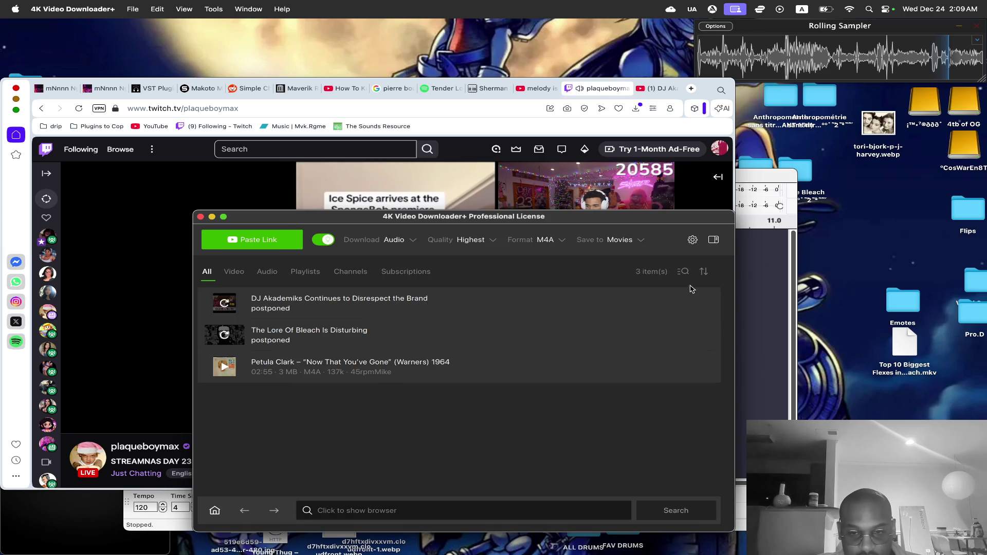
left_click(701, 304)
left_click(617, 420)
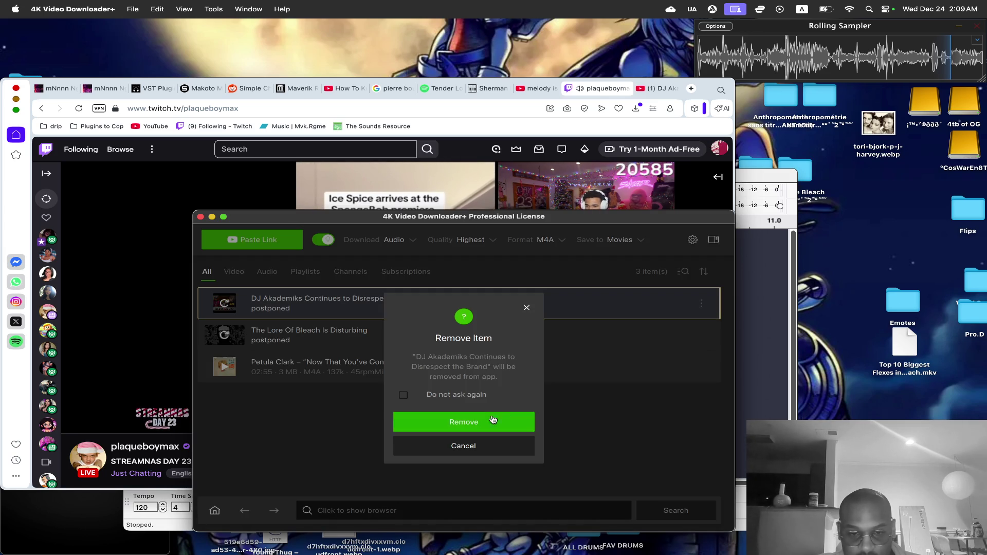
left_click(497, 420)
Set the downloader's output format to MP3 and re-add the copied YouTube link.
left_click(128, 220)
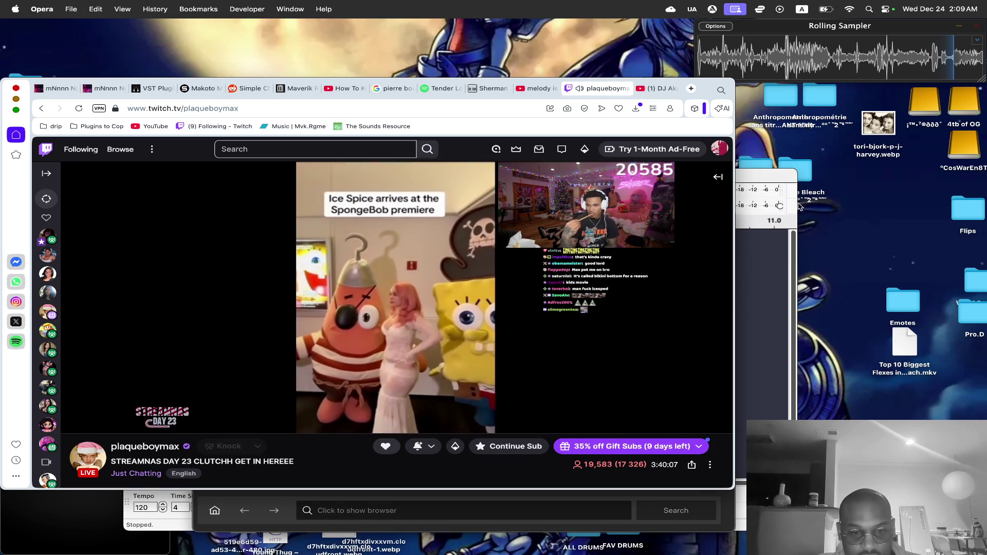
left_click(763, 177)
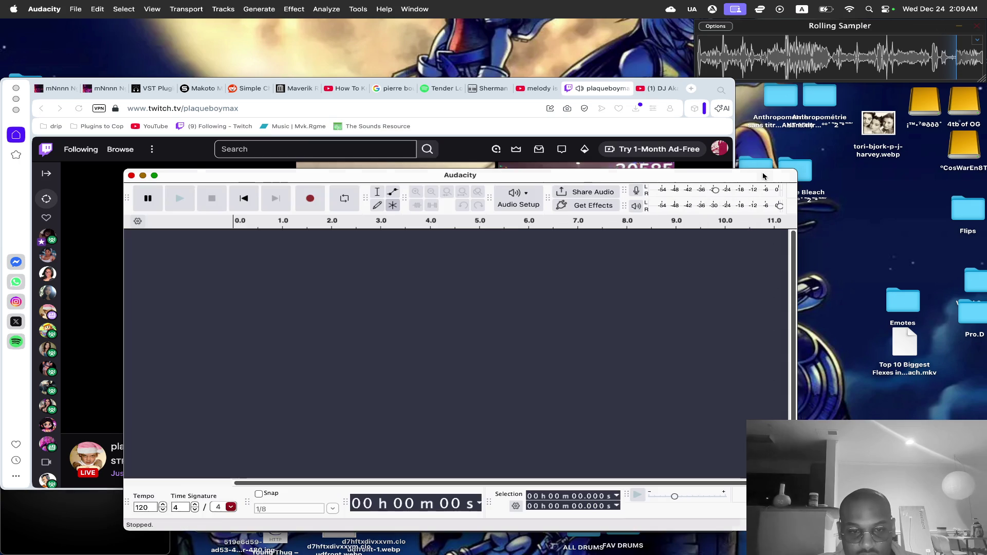
left_click(144, 175)
left_click(585, 537)
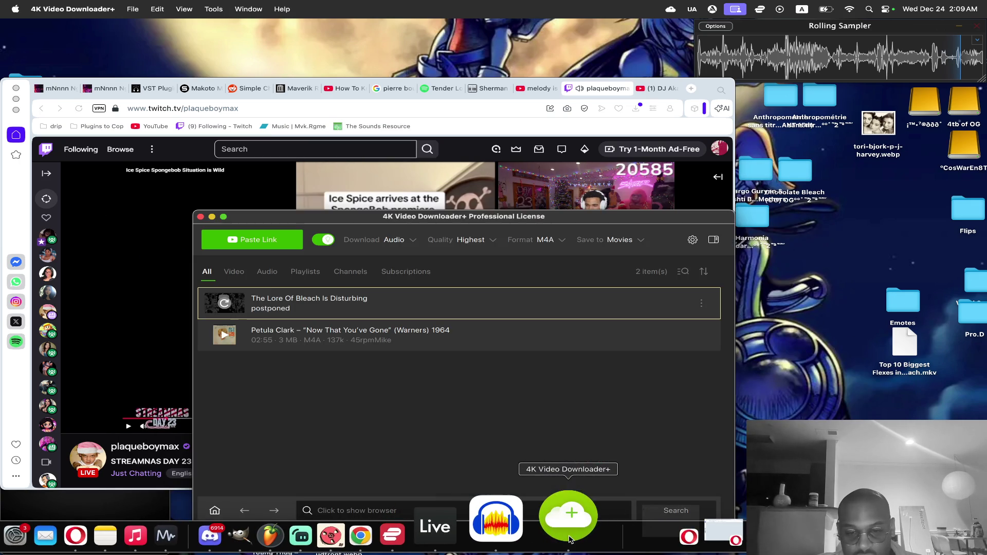
left_click(546, 240)
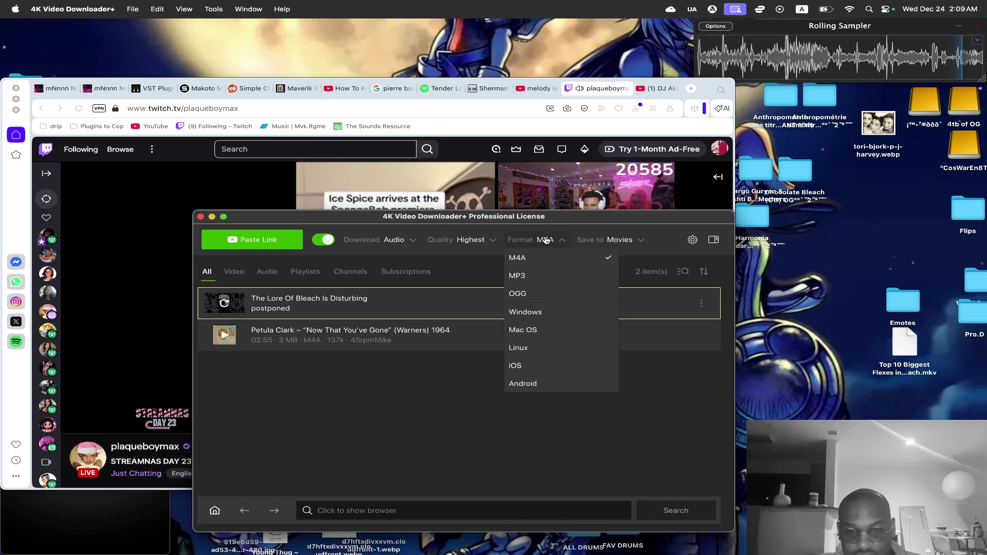
left_click(548, 281)
left_click(258, 243)
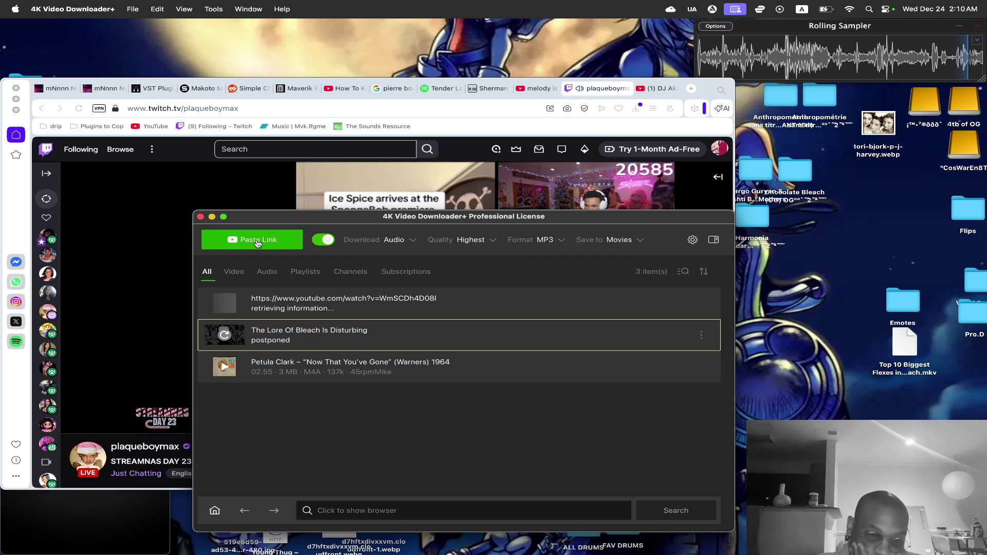
left_click(187, 148)
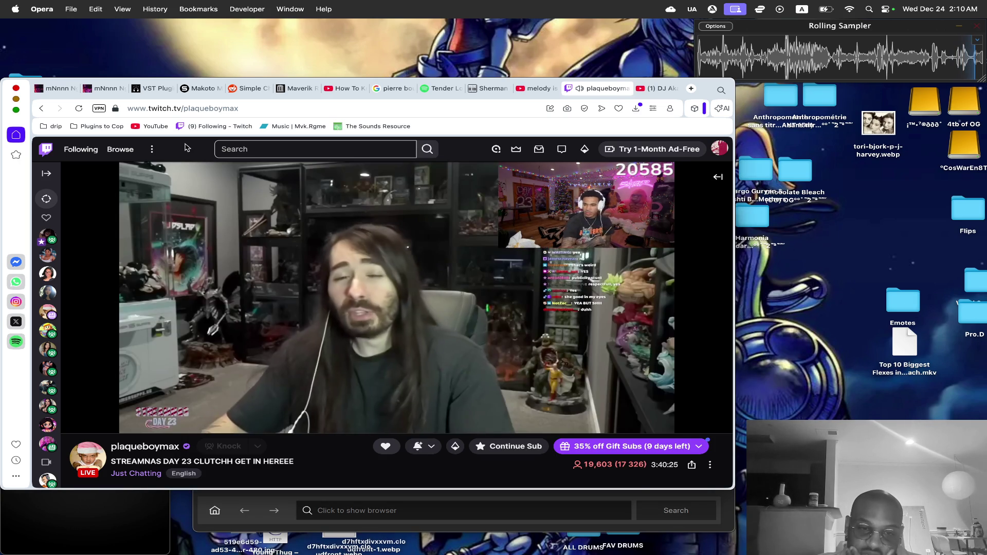
Move the downloaded DJ Akademiks MP3 from Finder onto the desktop.
left_click(524, 530)
left_click(680, 303)
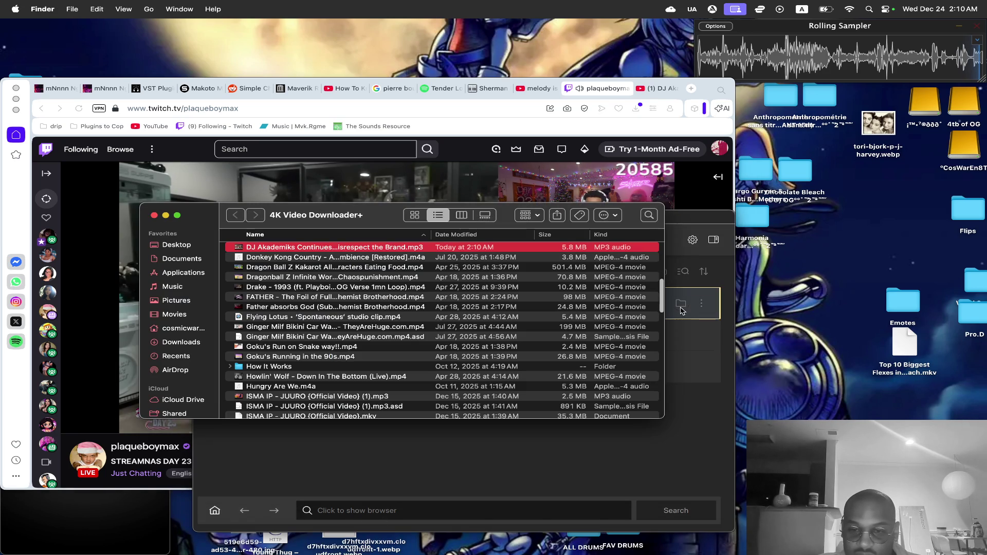
mouse_move(239, 251)
left_mouse_down()
mouse_move(857, 247)
mouse_move(827, 298)
left_mouse_up()
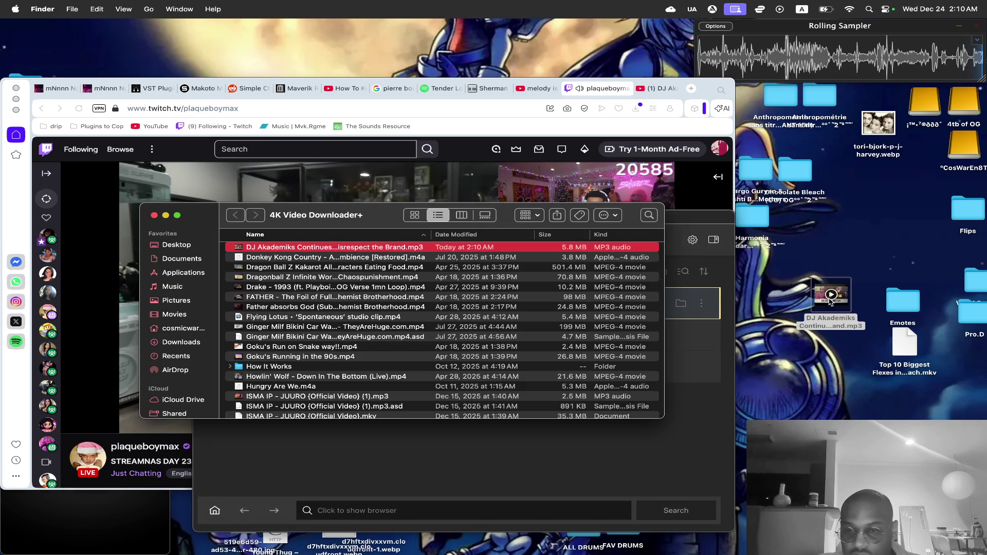
left_click(154, 216)
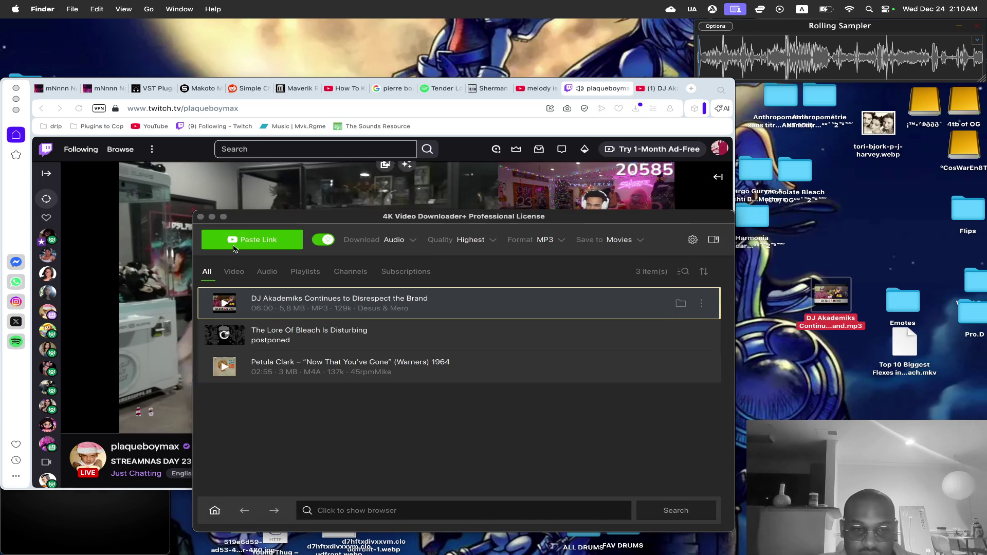
Remove the DJ Akademiks entry from the downloader list and close the downloader.
left_click(701, 307)
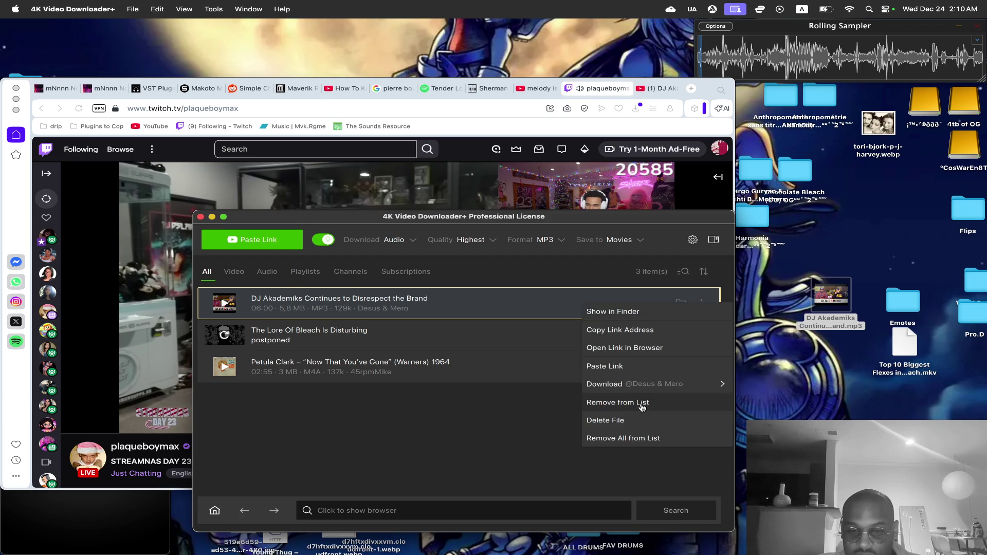
left_click(635, 404)
left_click(495, 430)
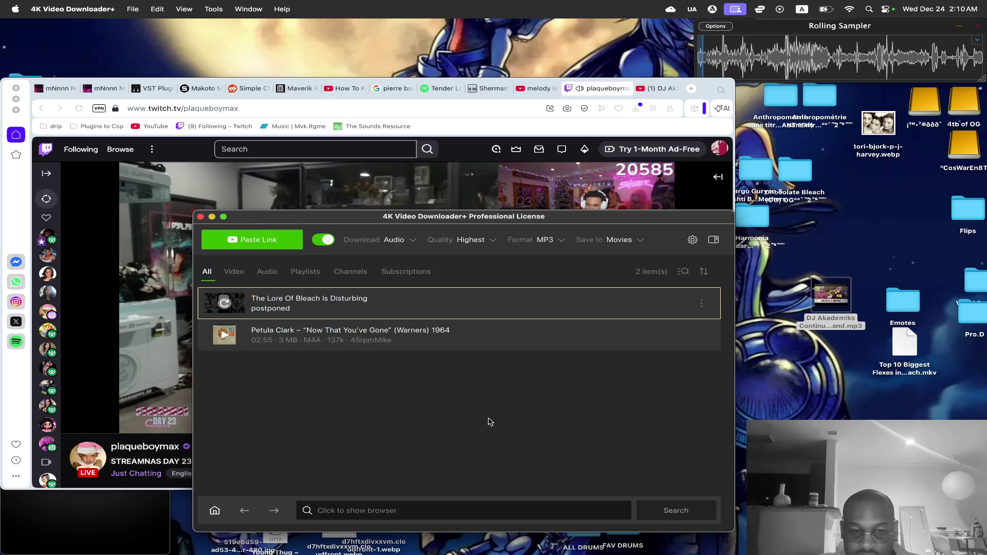
left_click(201, 216)
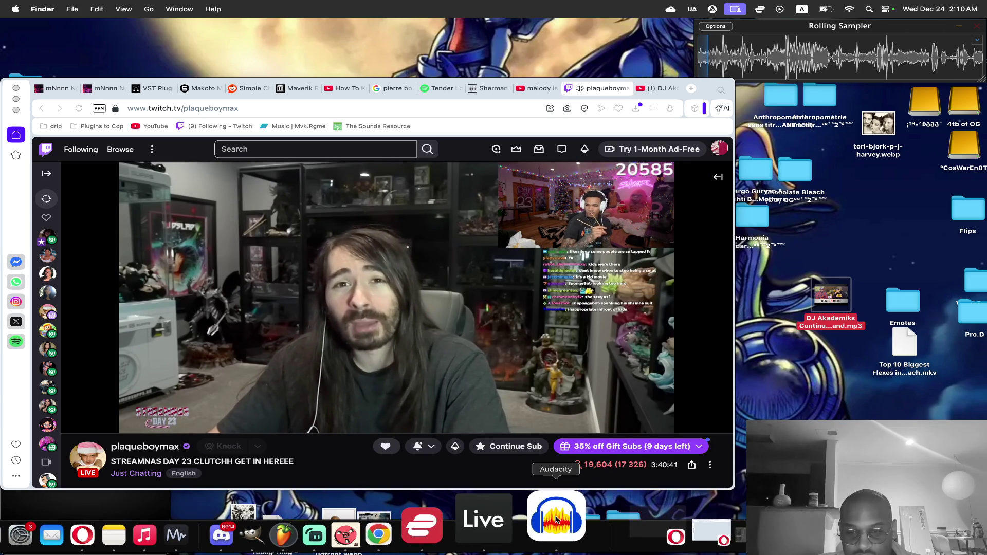
left_click(574, 518)
Import the DJ Akademiks MP3 as a stereo track and remove its opening 3:26.
left_click_drag(831, 296, 466, 305)
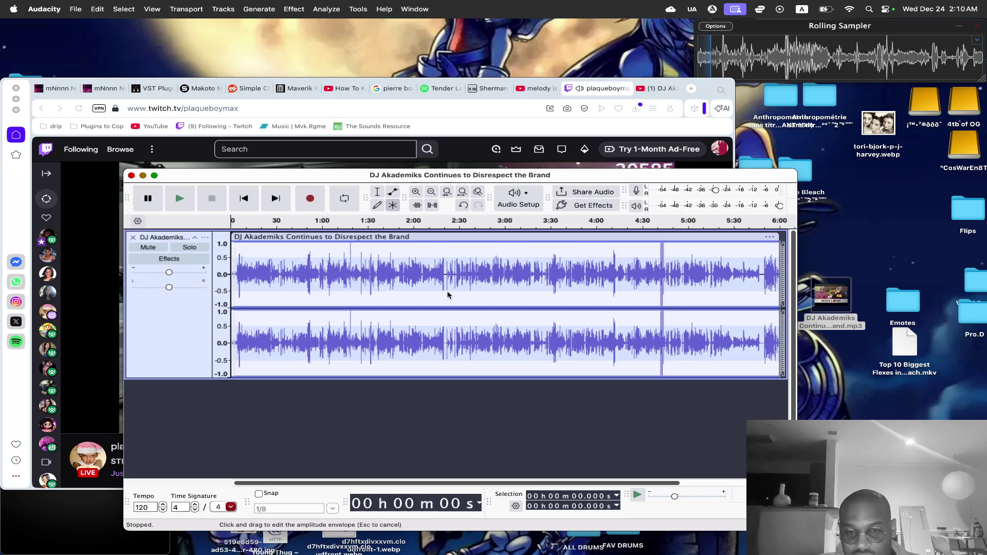
left_click(110, 250)
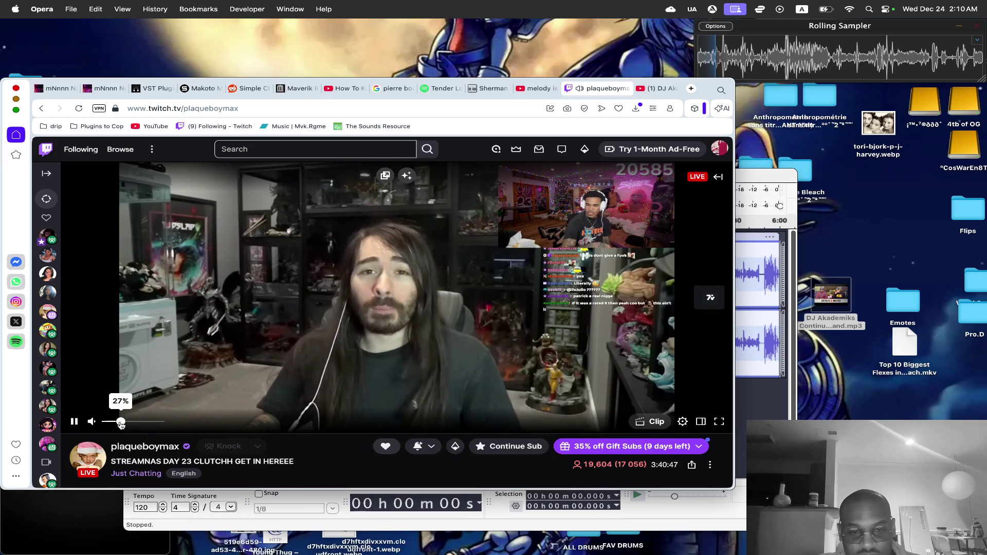
left_click_drag(121, 422, 123, 424)
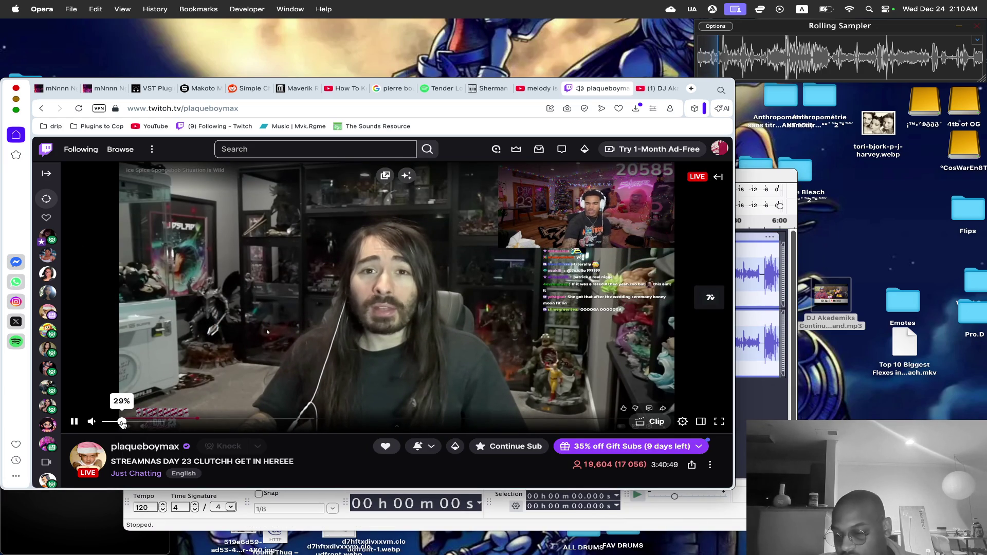
key("super+Tab")
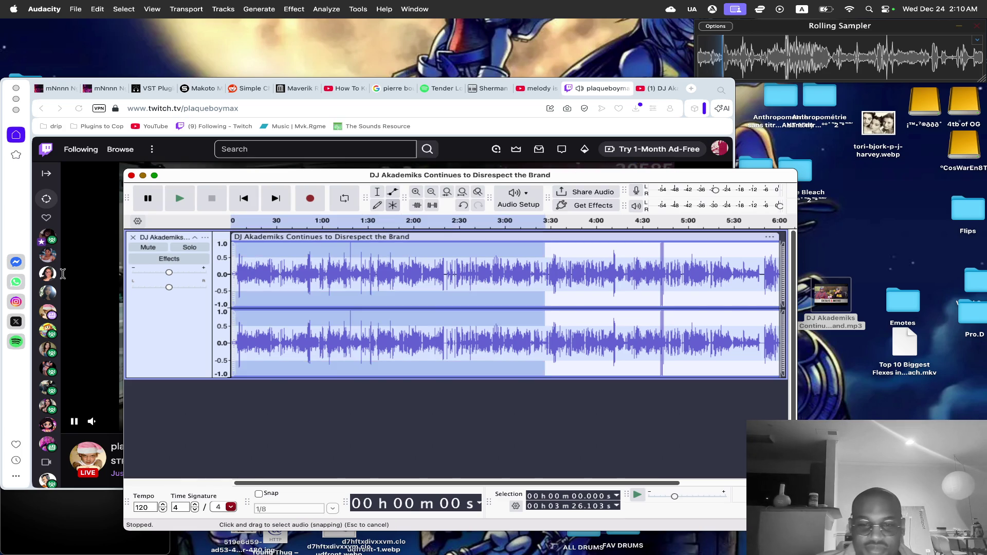
key("cmd+z")
Play the shortened clip, zoom in, and audition it from about 41 seconds.
key("space")
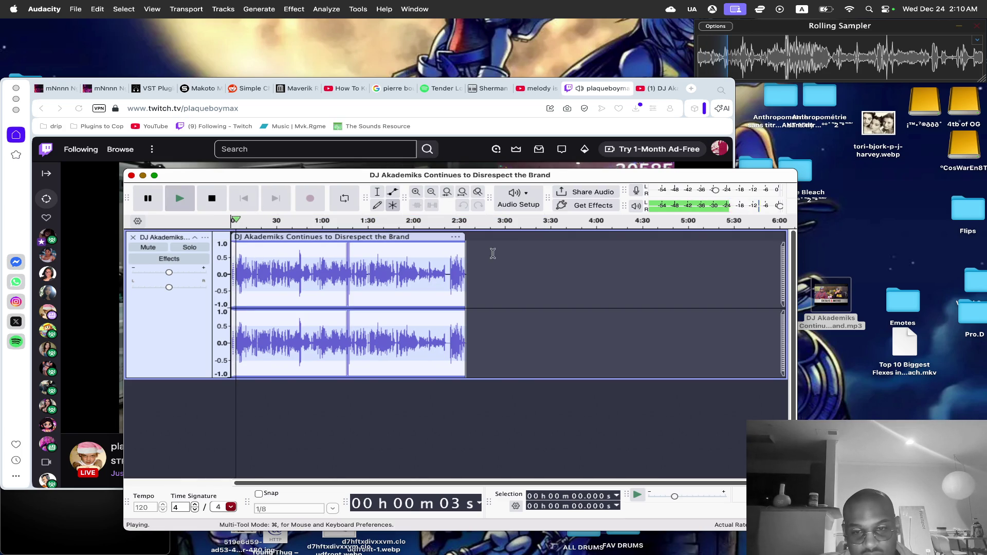
left_click(415, 191)
key("space")
left_click(357, 265)
key("space")
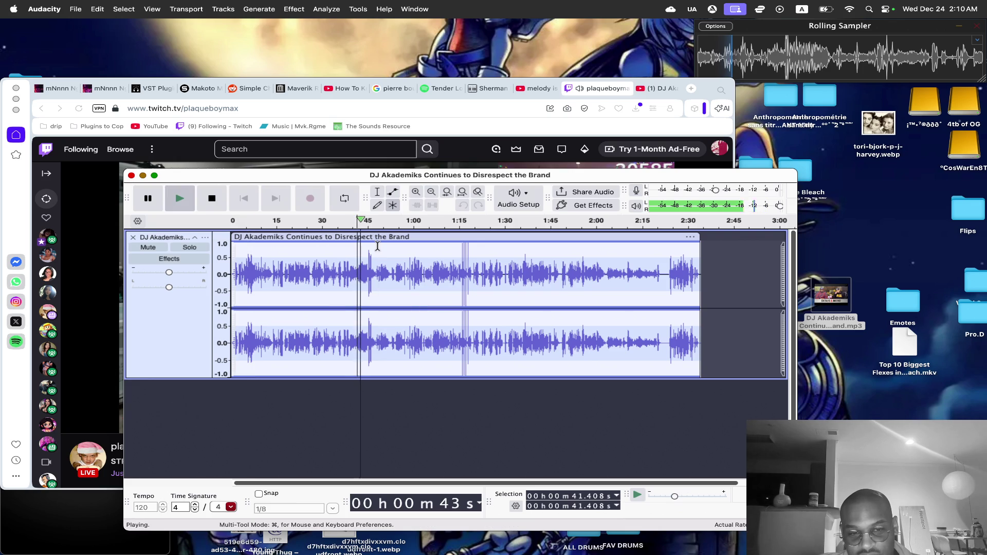
key("space")
Audition cut points at about 55 s, 1:31, 1:20, 1:07 and 1:01, then stop.
left_click(398, 266)
key("space")
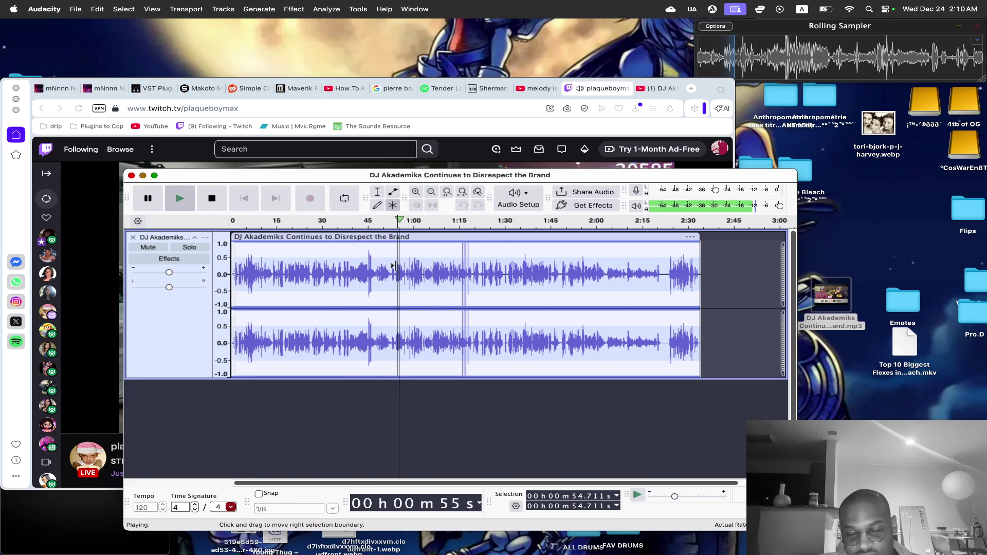
left_click(508, 272)
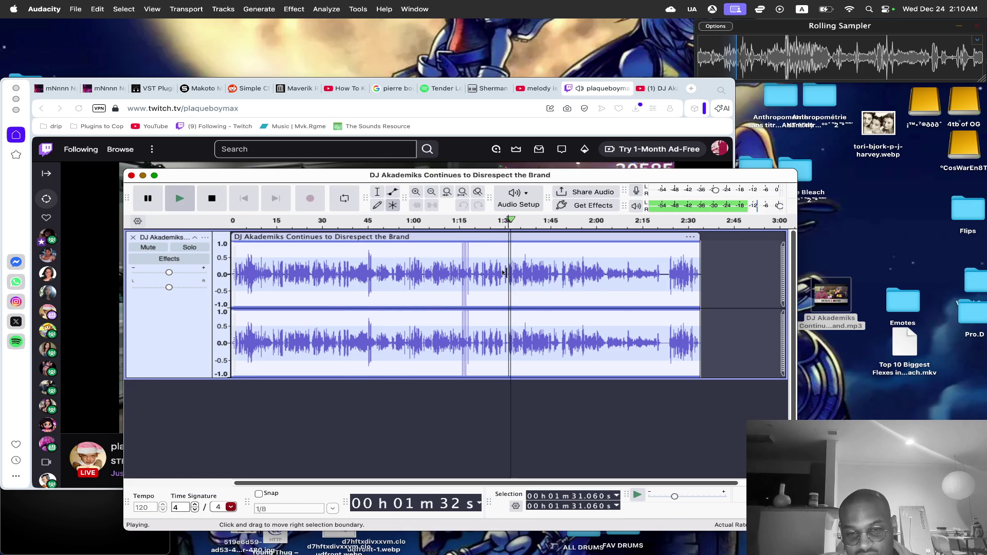
left_click(475, 276)
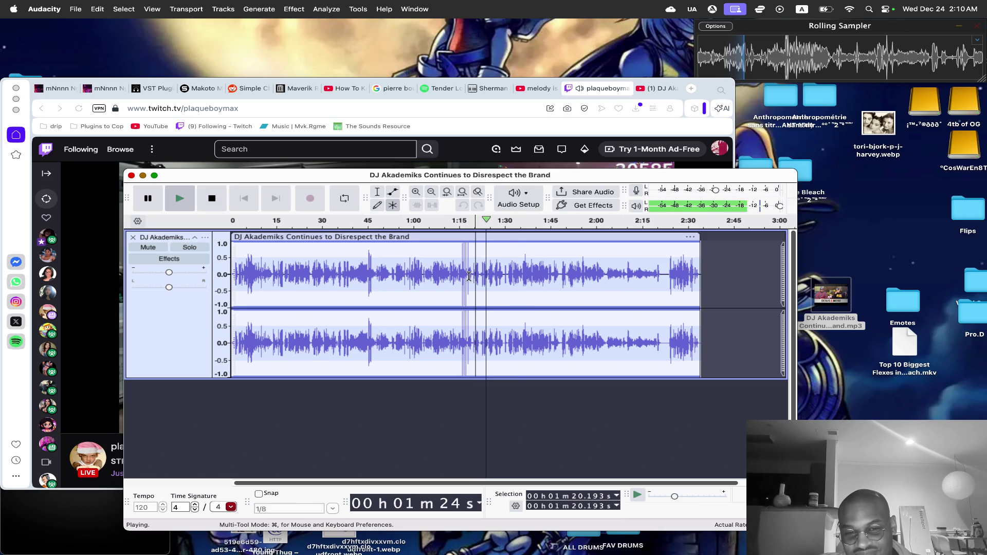
left_click(435, 273)
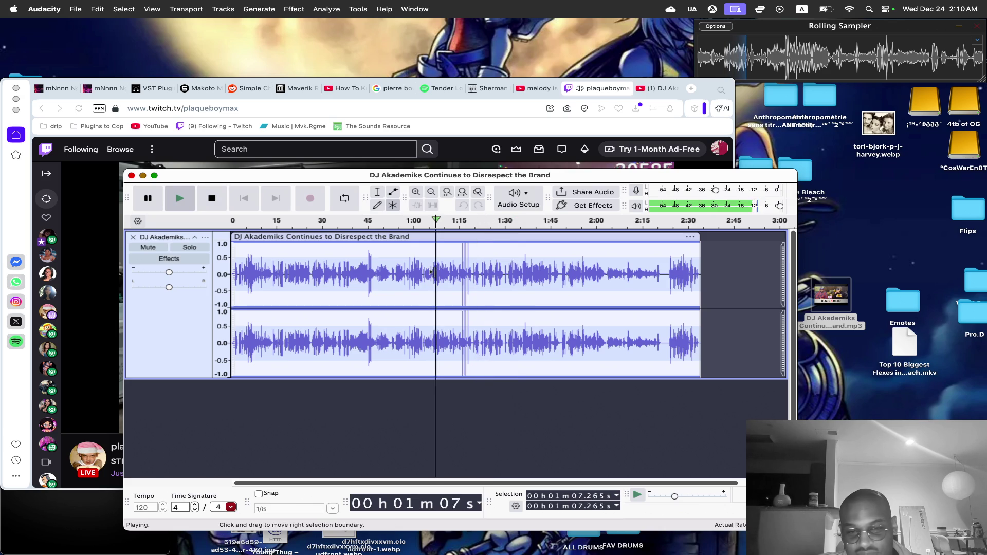
left_click(415, 273)
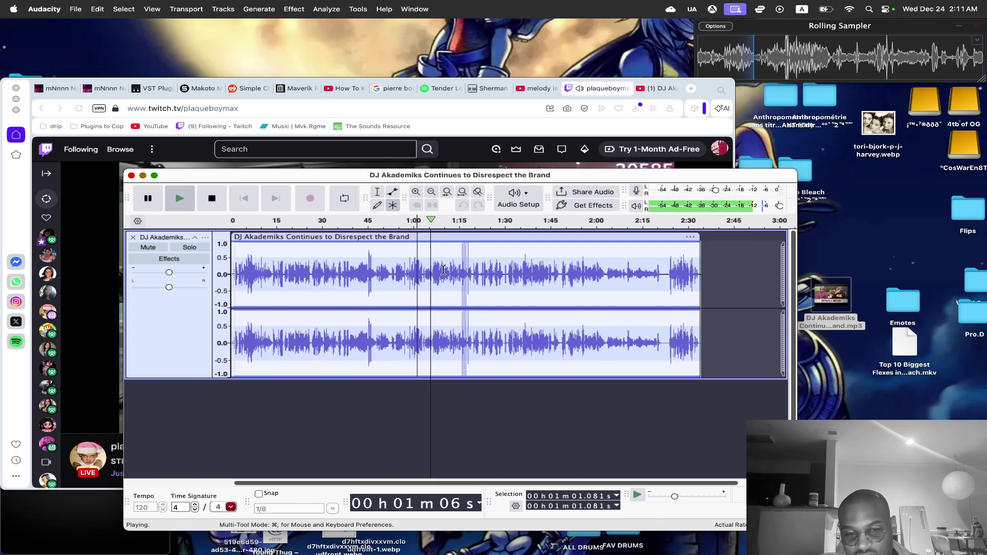
key("space")
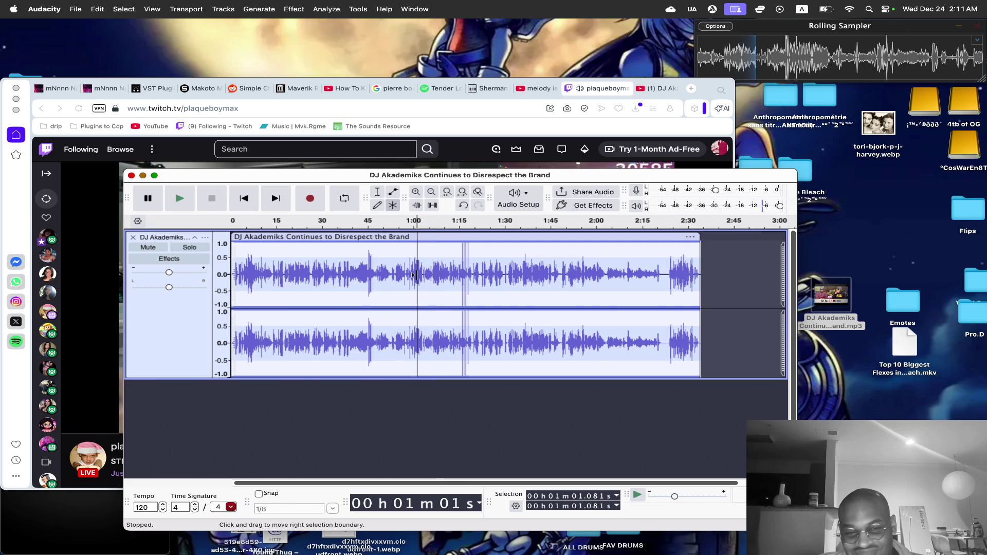
Delete the audio from the start to 1:01 and play the trimmed clip zoomed to fit.
left_click_drag(432, 273, 2, 273)
key("Delete")
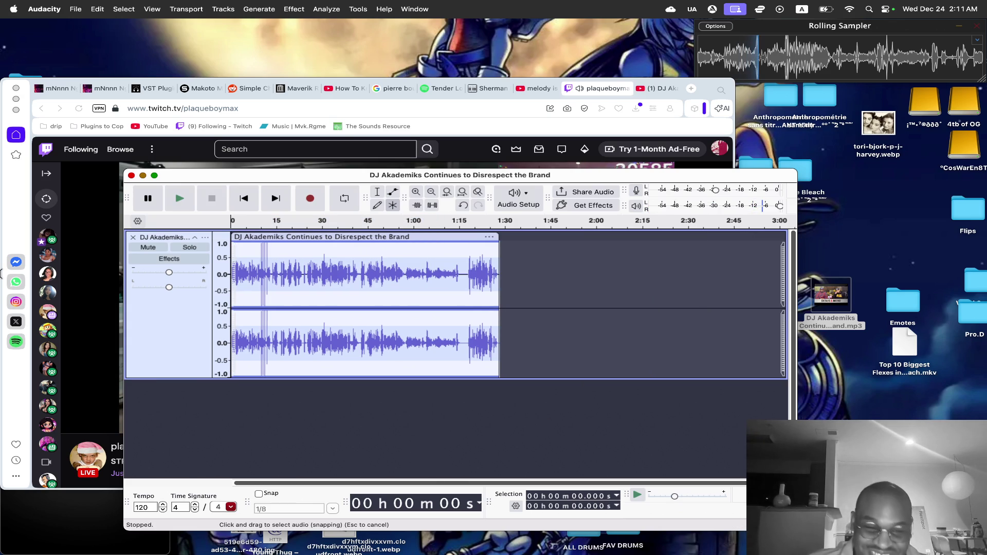
double_click(415, 191)
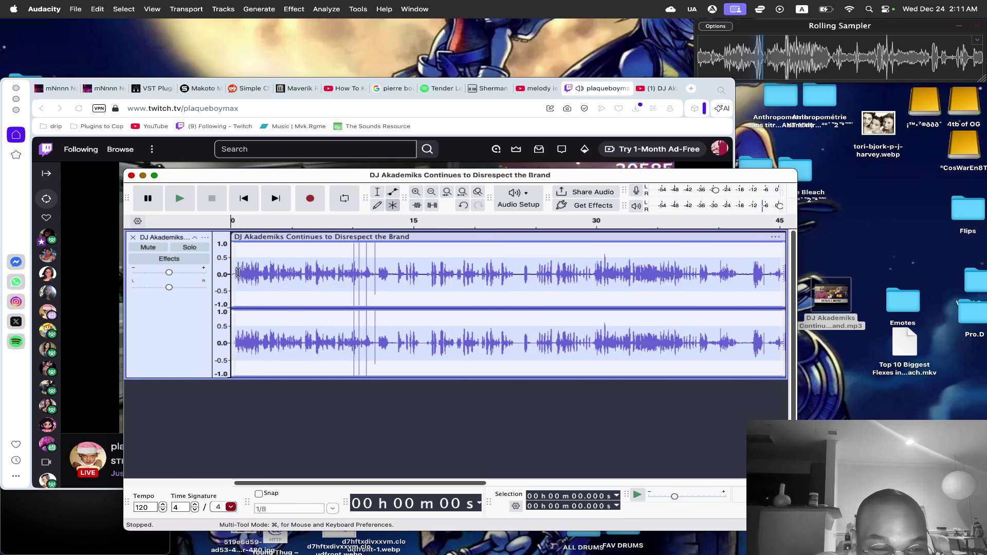
key("space")
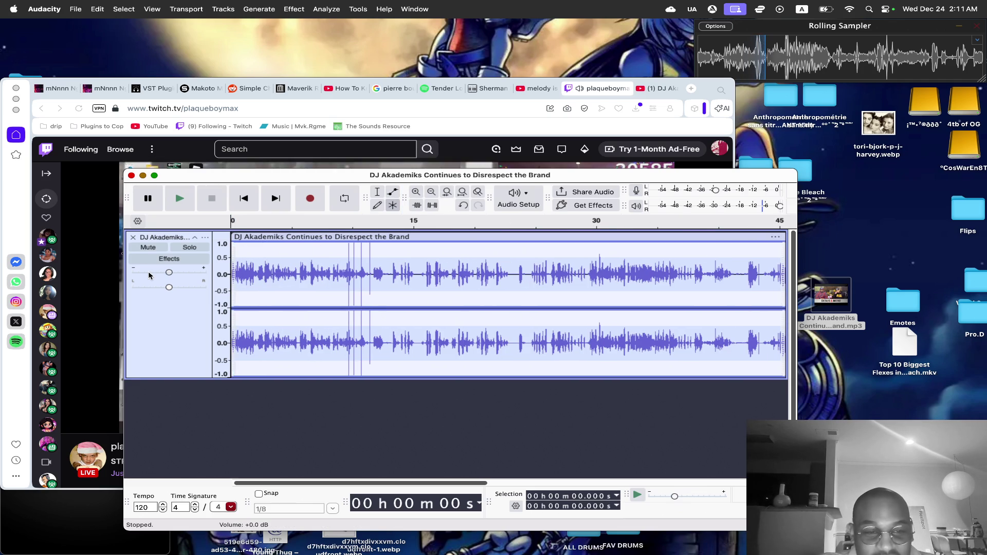
Stop playback at 13 seconds and select from 13.35 s to the clip's end.
left_click(88, 424)
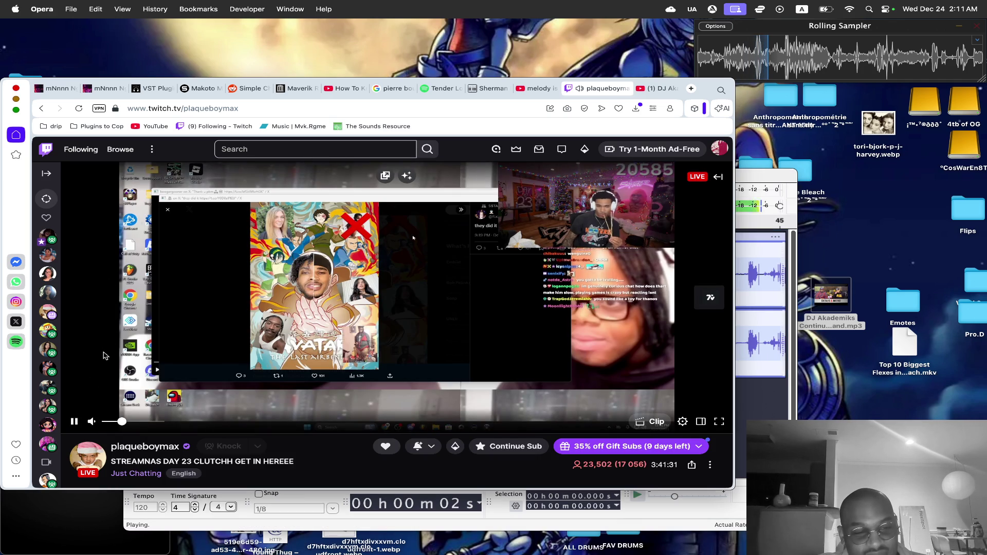
left_click(771, 184)
left_click_drag(771, 184, 835, 161)
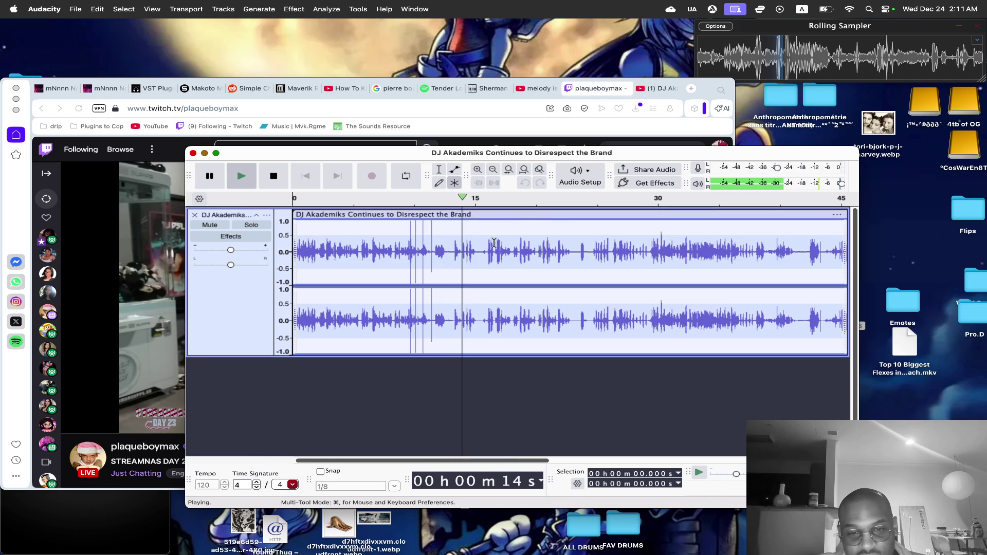
key("space")
left_click_drag(454, 246, 983, 258)
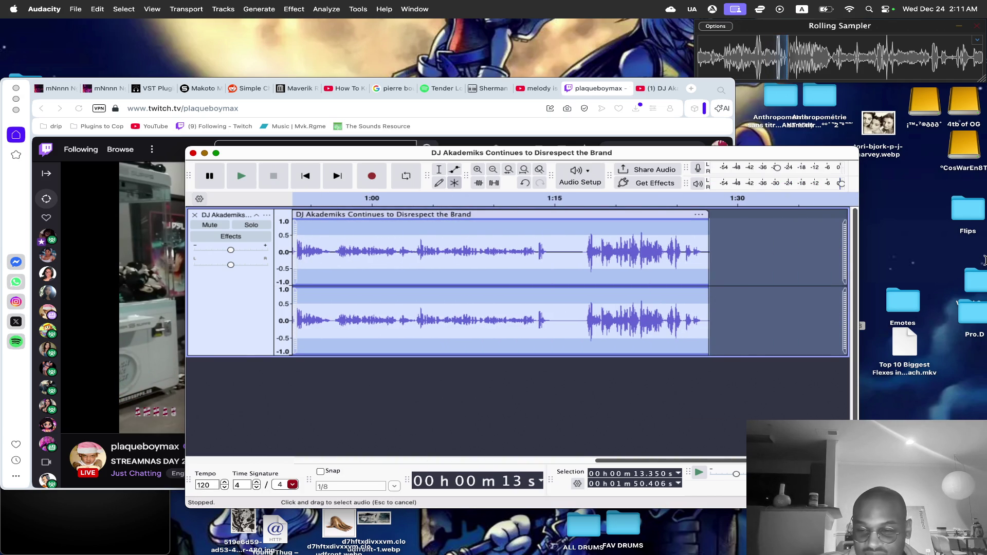
Delete everything after 13.35 seconds, then play and zoom into the short clip.
key("BackSpace")
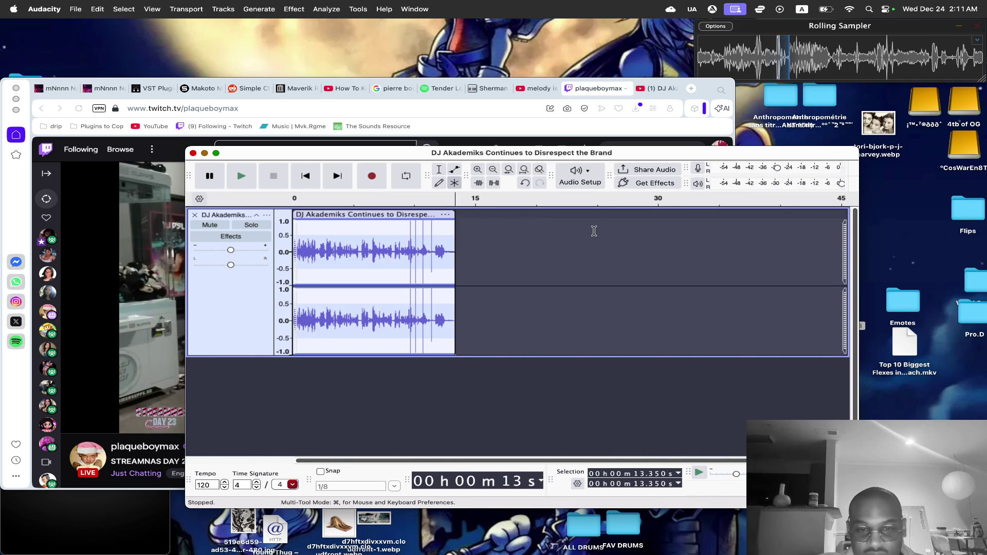
left_click(305, 176)
left_click(241, 176)
key("super+Tab")
key("super+Tab")
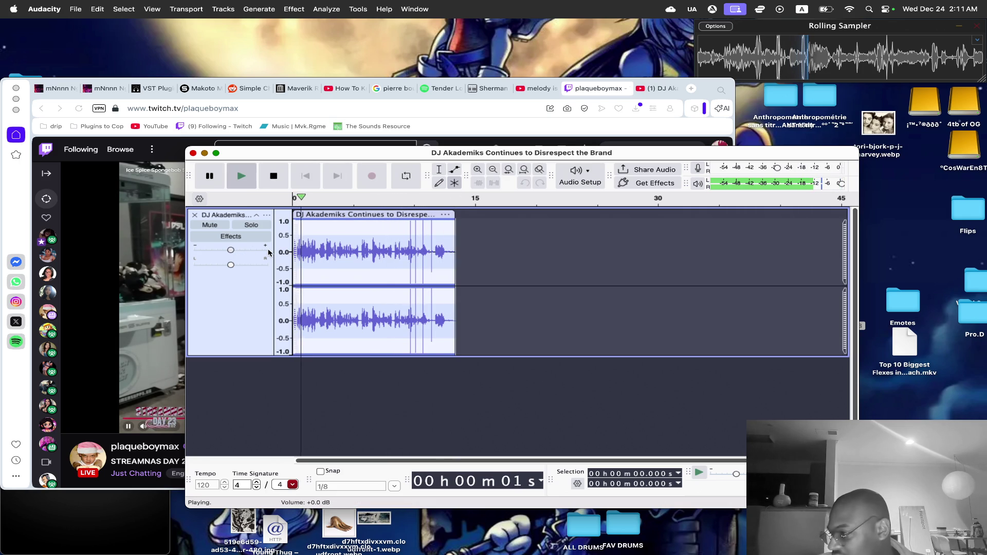
left_click(476, 170)
left_click(476, 170)
key("space")
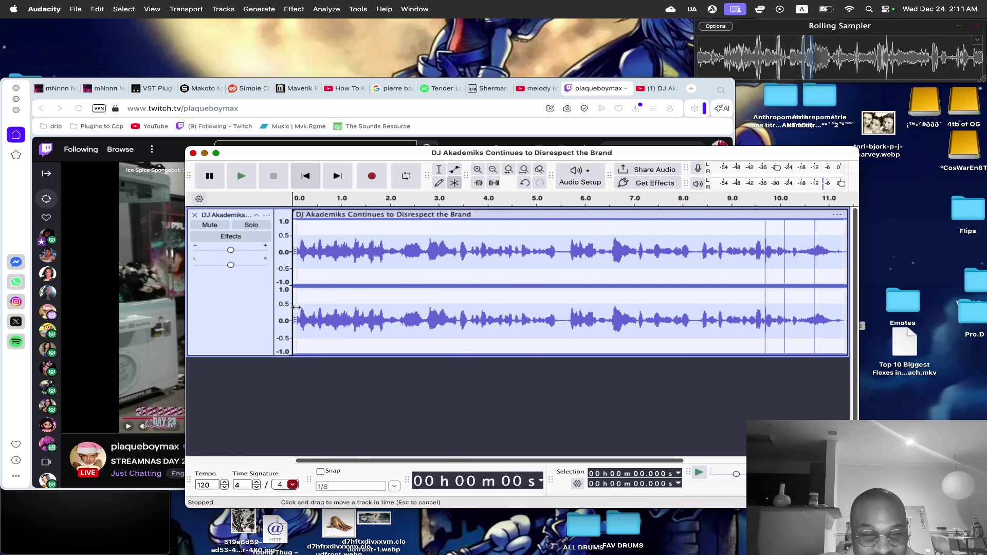
Play the 13-second clip from its start and stop to review it.
key("space")
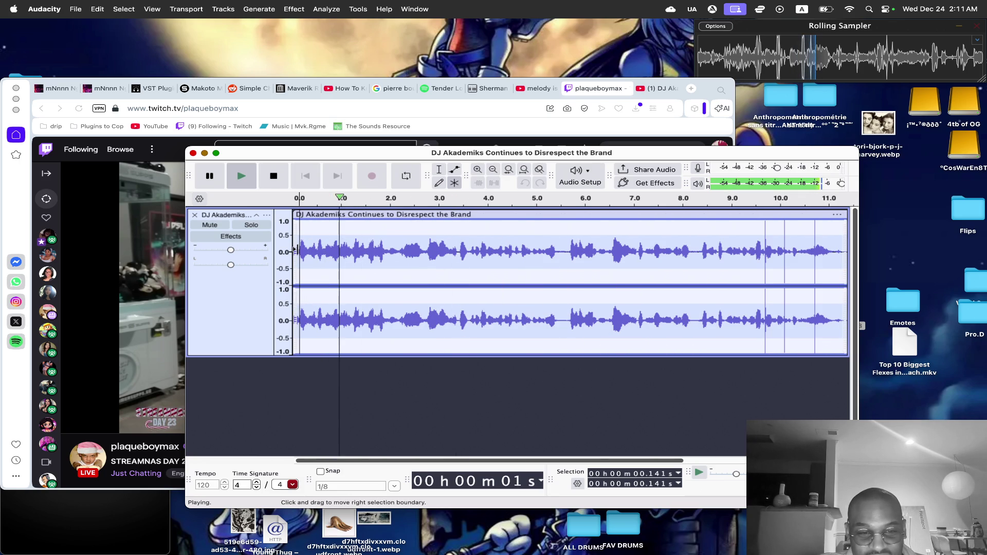
key("space")
left_click(306, 176)
key("space")
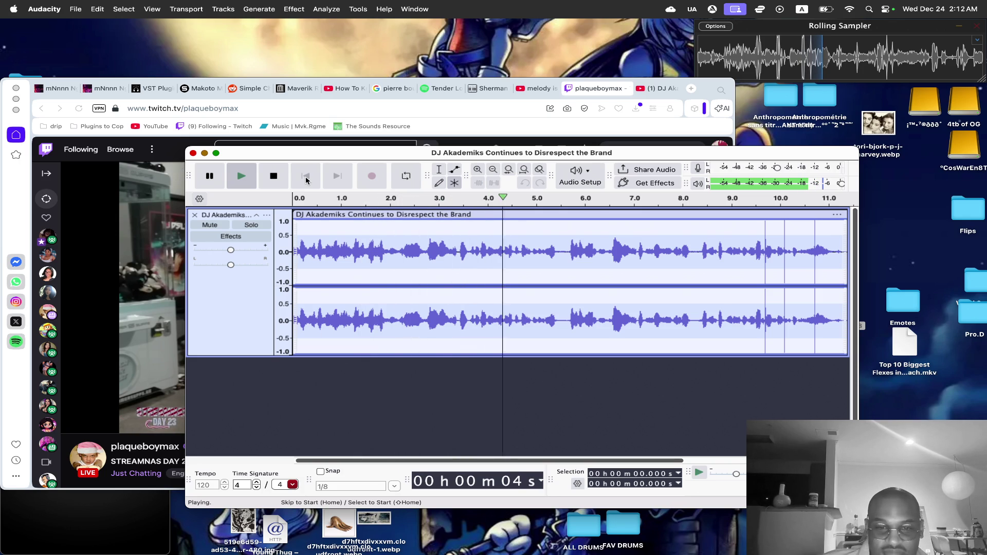
key("space")
Undo the two most recent edits and zoom out.
key("super+z")
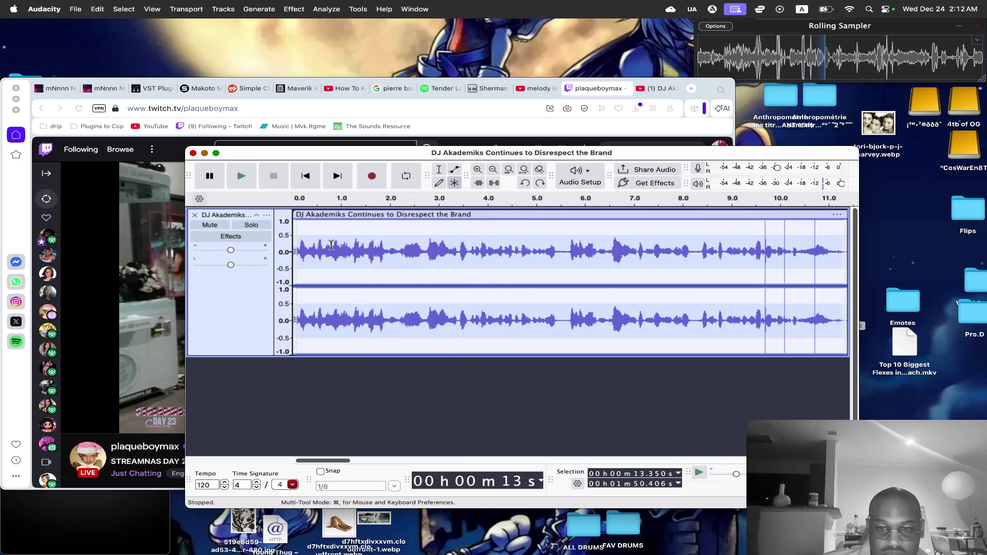
left_click(497, 169)
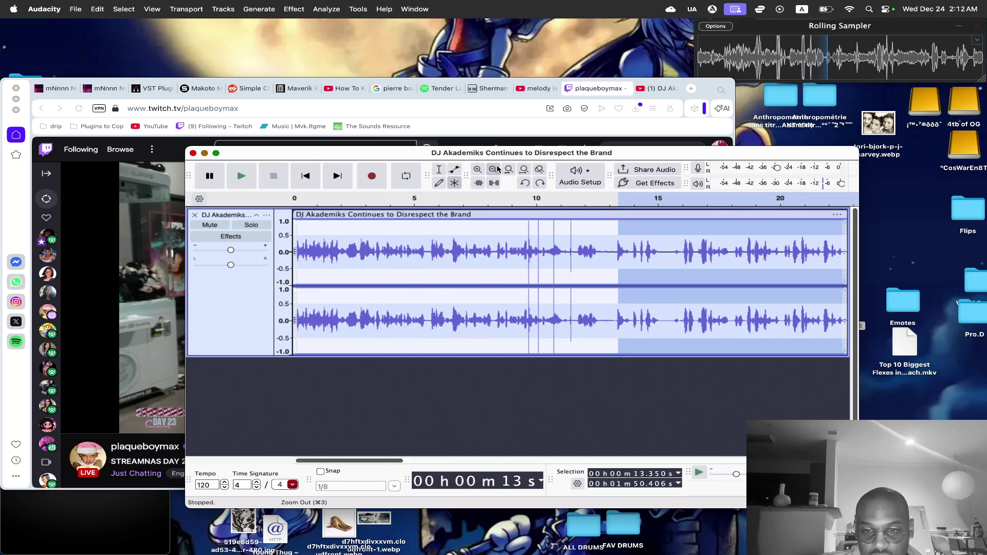
left_click(497, 169)
key("super+z")
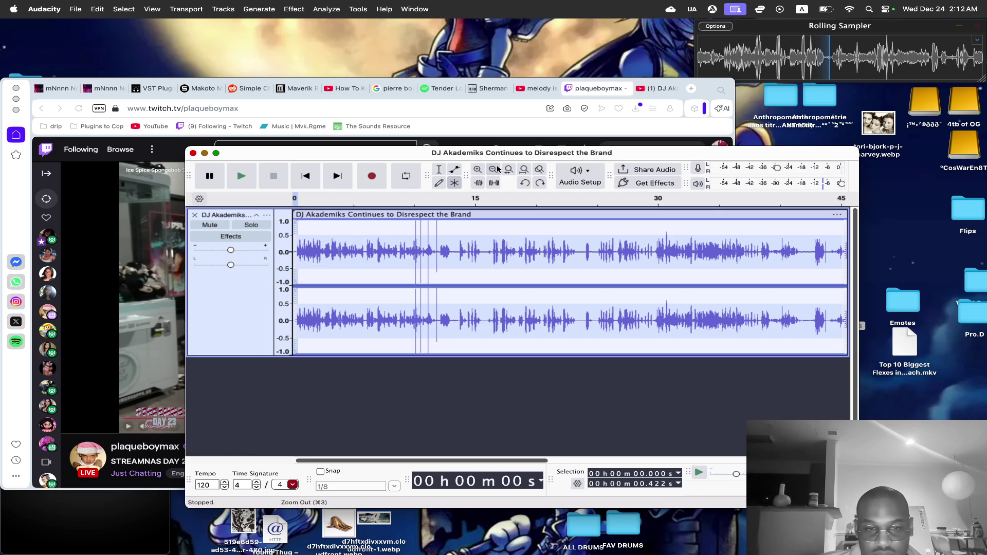
Play the restored clip from its beginning several times.
key("space")
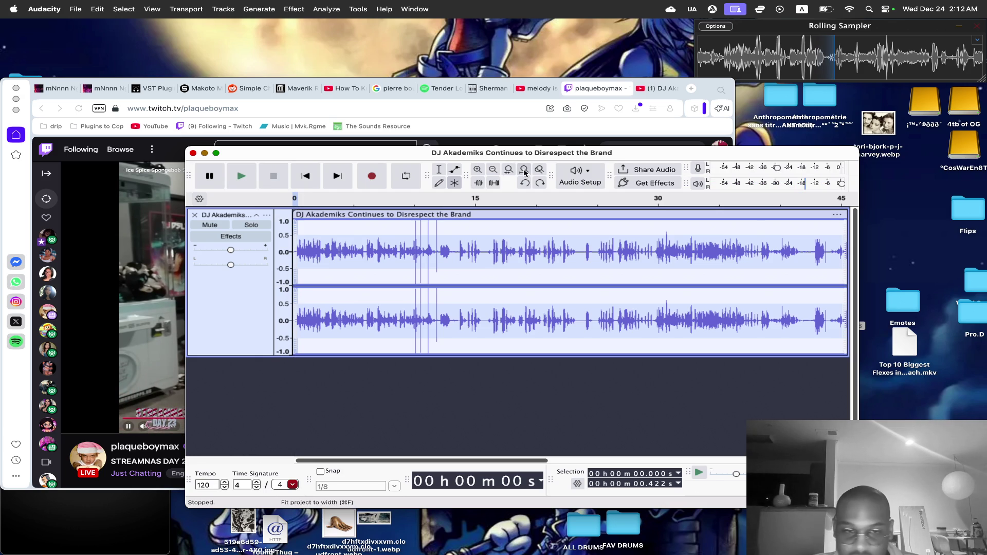
left_click(349, 270)
left_click(309, 176)
key("space")
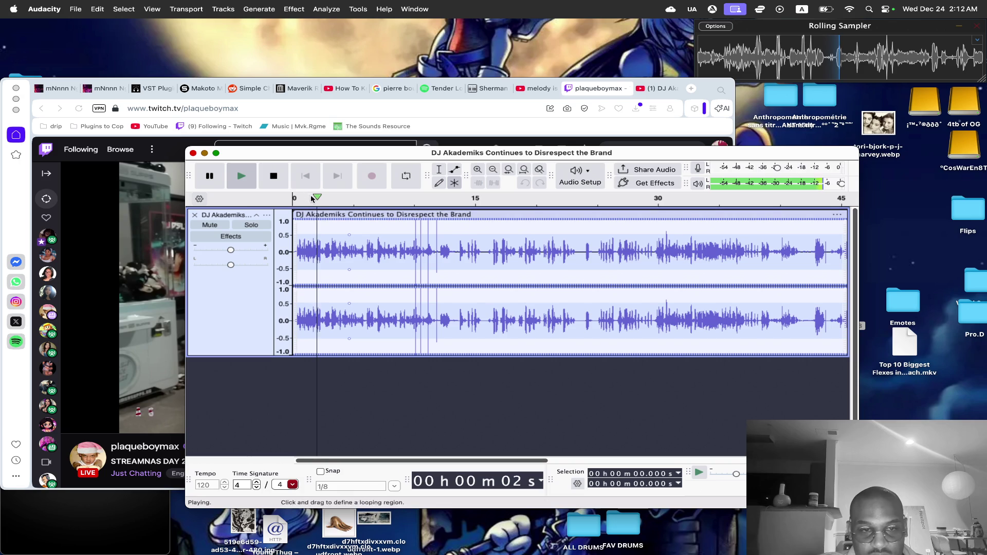
left_click(306, 183)
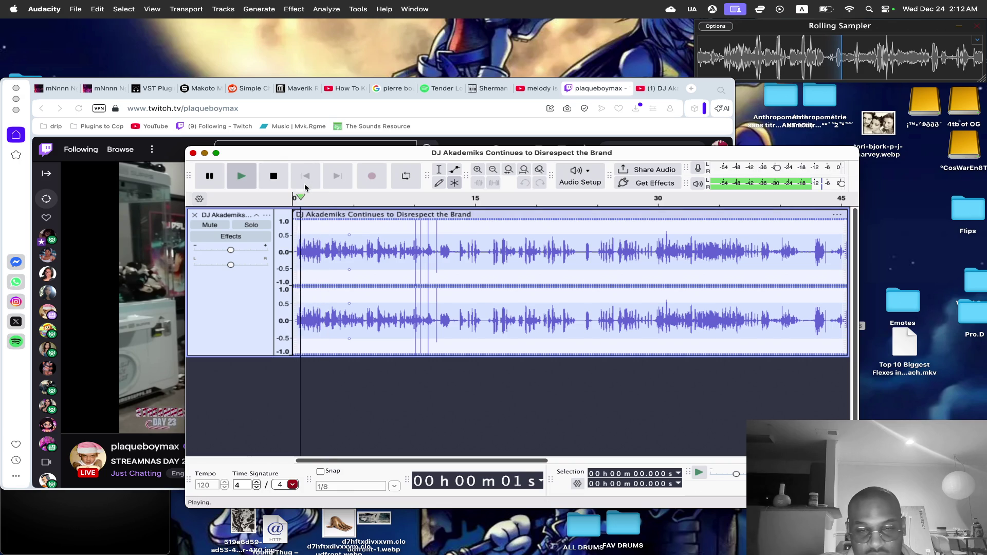
key("space")
Zoom into the clip's opening, delete a thin sliver of audio, and replay it.
left_click(477, 170)
left_click(477, 170)
left_click(304, 264)
left_click_drag(299, 264, 293, 264)
key("Delete")
key("space")
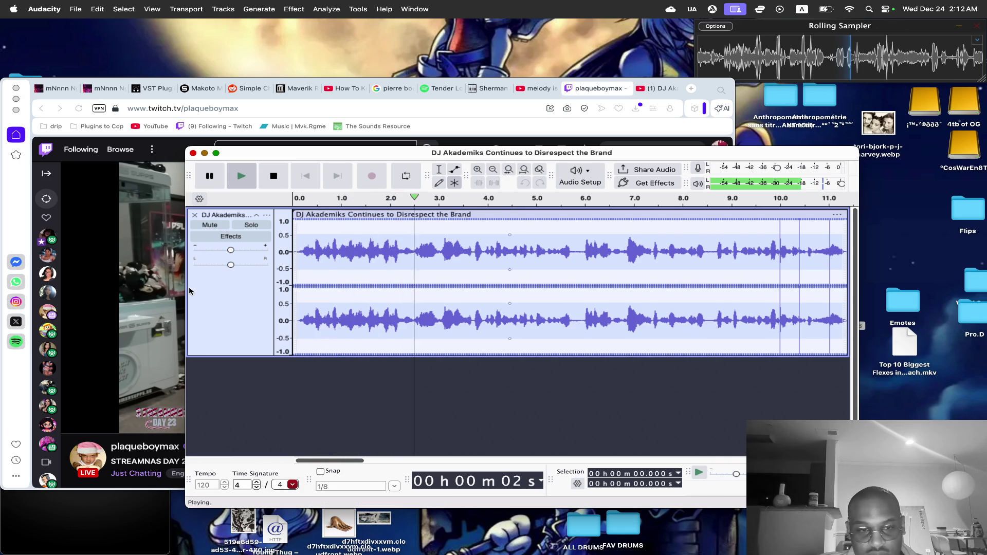
key("space")
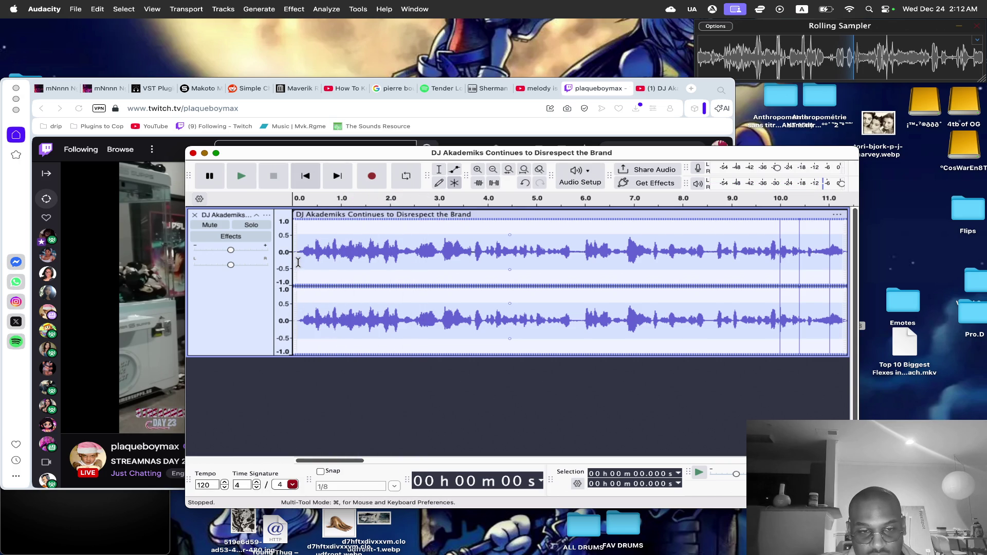
Delete the remaining silence at the clip's start and play the result.
left_click(478, 169)
left_click(478, 169)
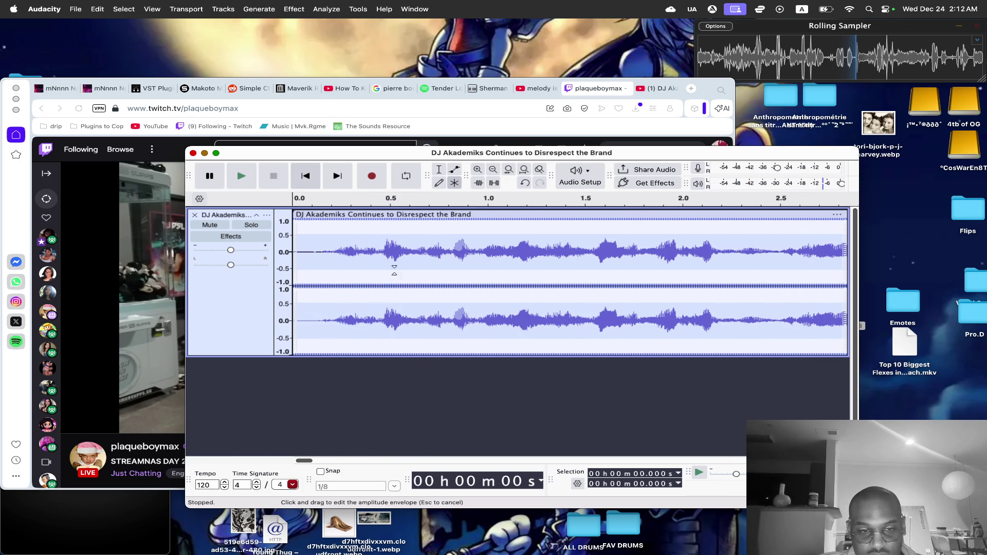
left_click_drag(323, 254, 288, 254)
key("Delete")
key("space")
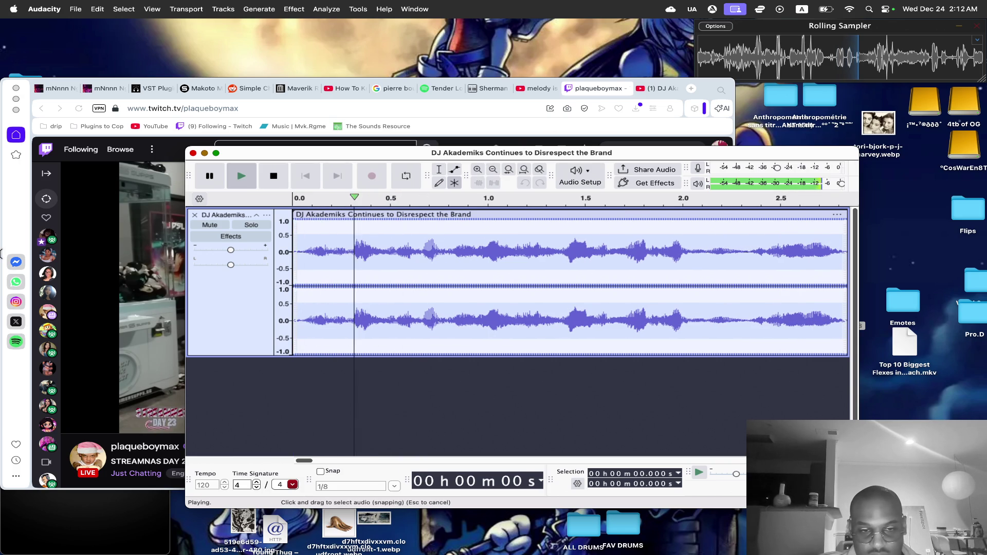
Zoom out and delete everything after about 13.4 seconds.
left_click(493, 170)
left_click(493, 171)
left_click(493, 170)
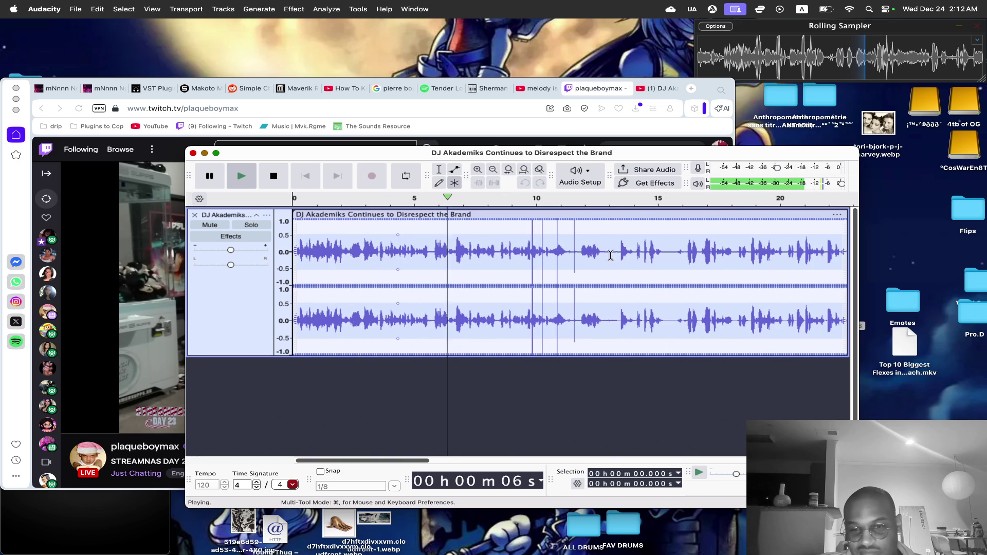
left_click(493, 169)
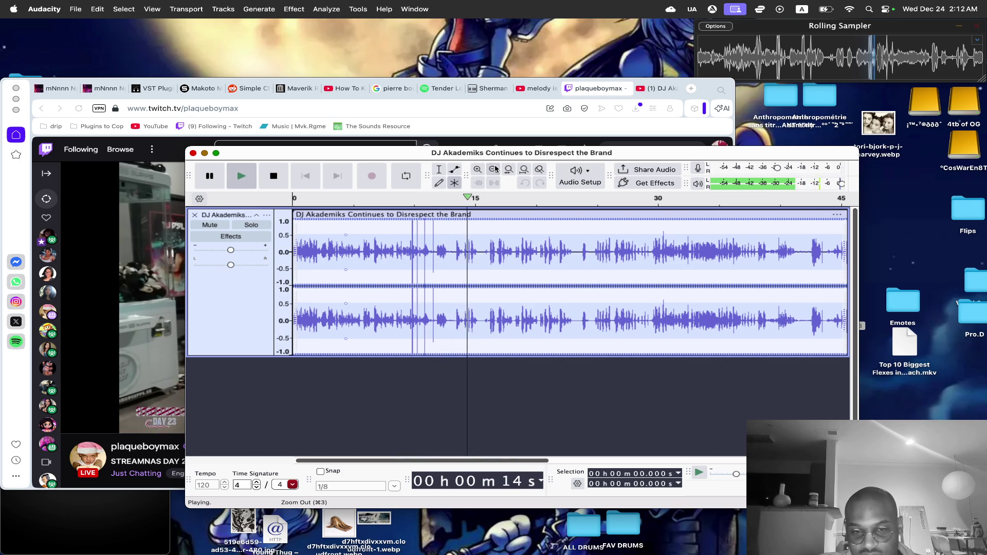
key("space")
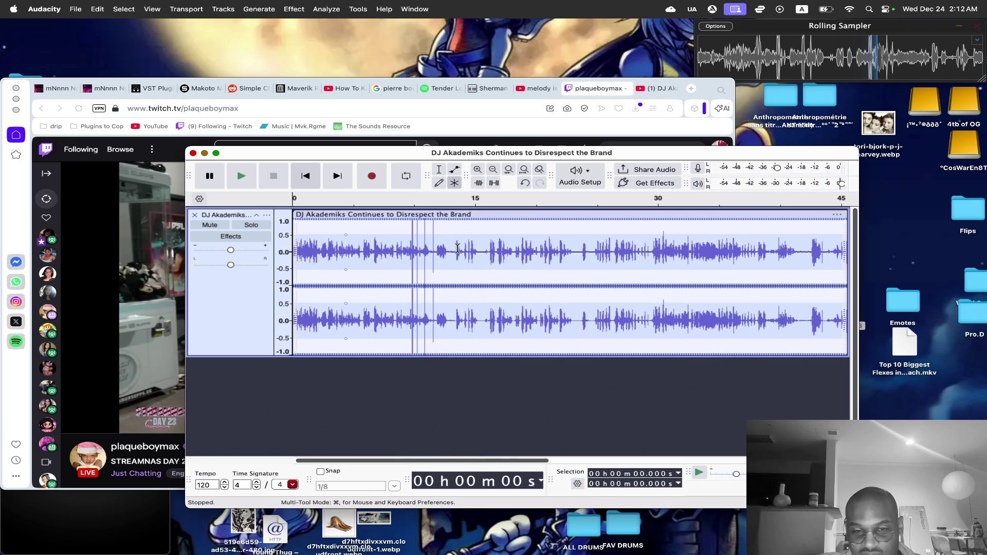
left_click_drag(456, 248, 985, 244)
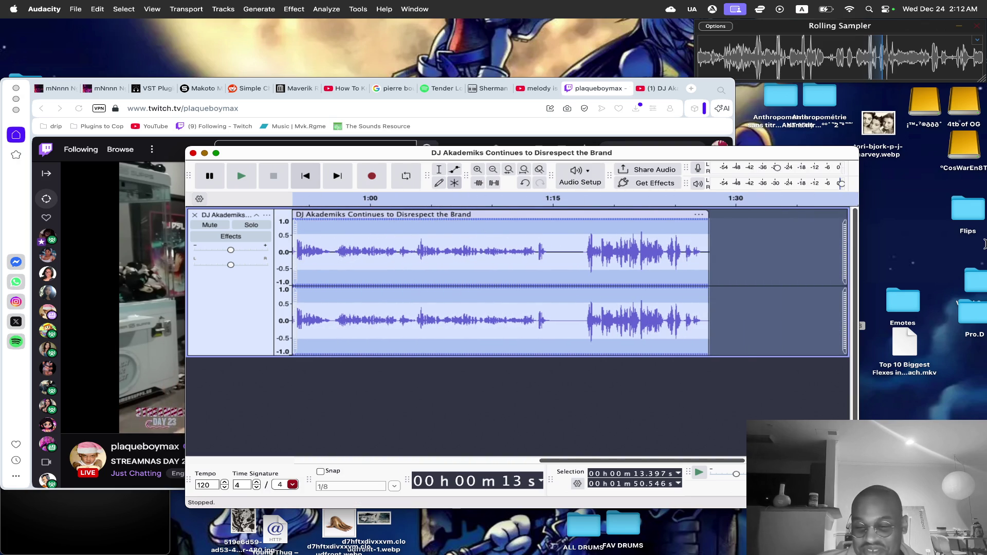
key("Delete")
Return the view to the clip's start and unmute the Twitch stream.
left_click(493, 169)
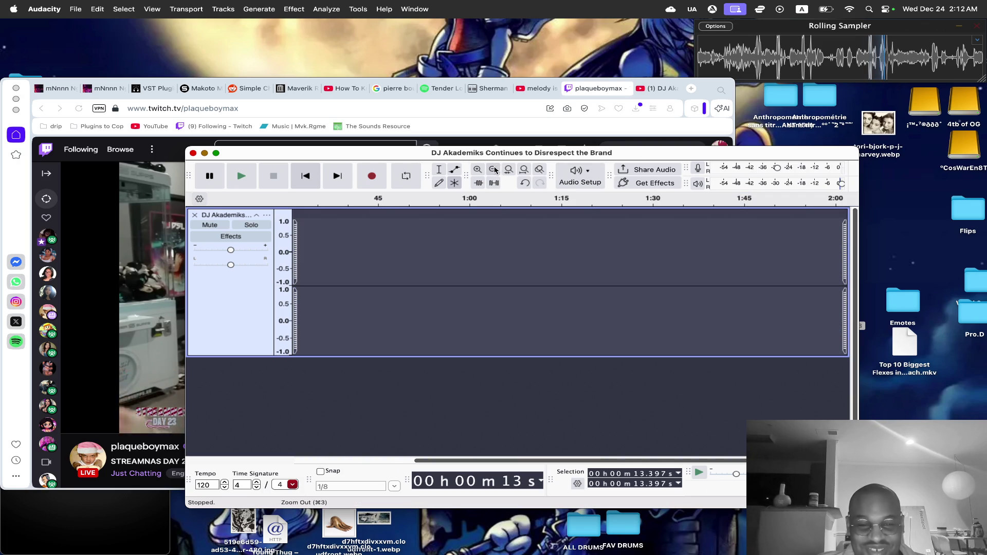
left_click(478, 169)
left_click(123, 236)
left_click(92, 422)
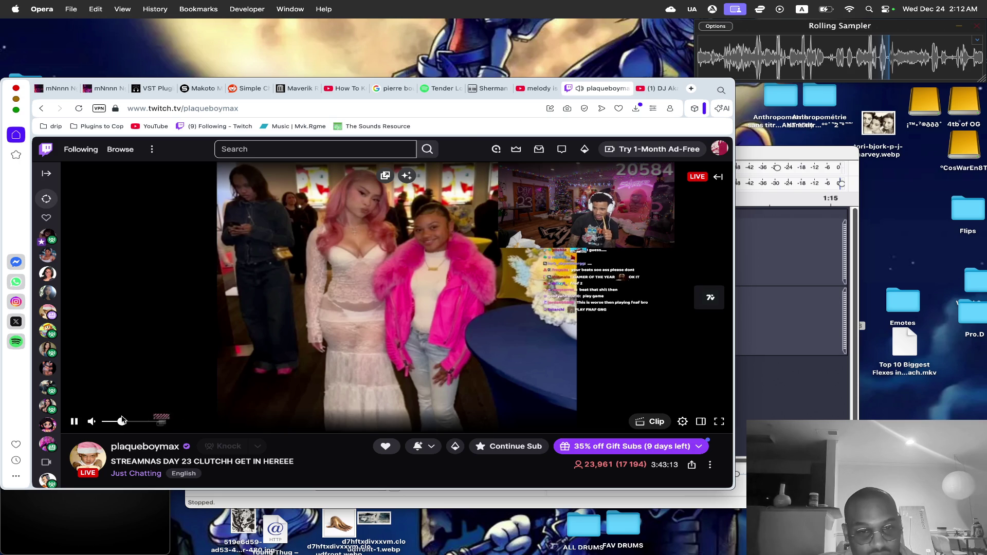
left_click(744, 156)
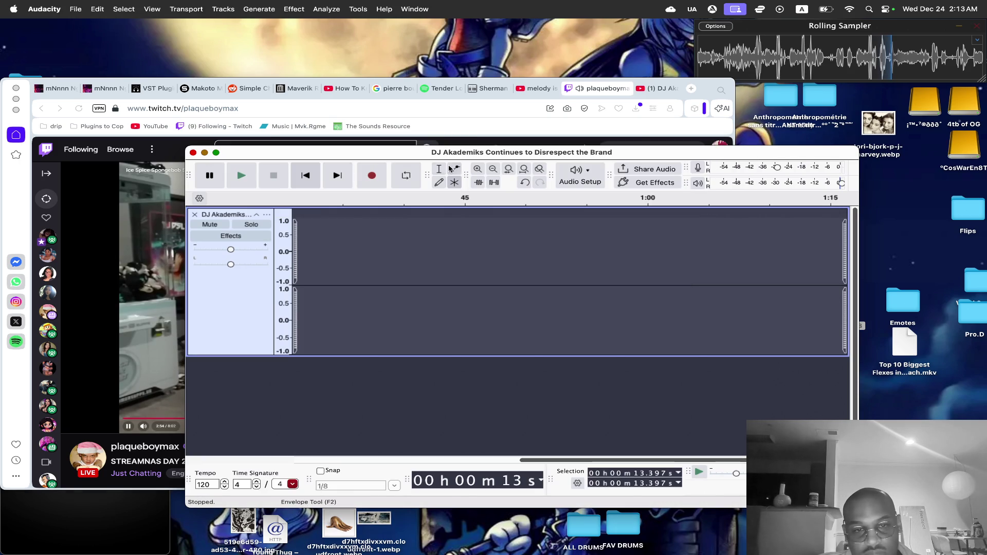
key("super+z")
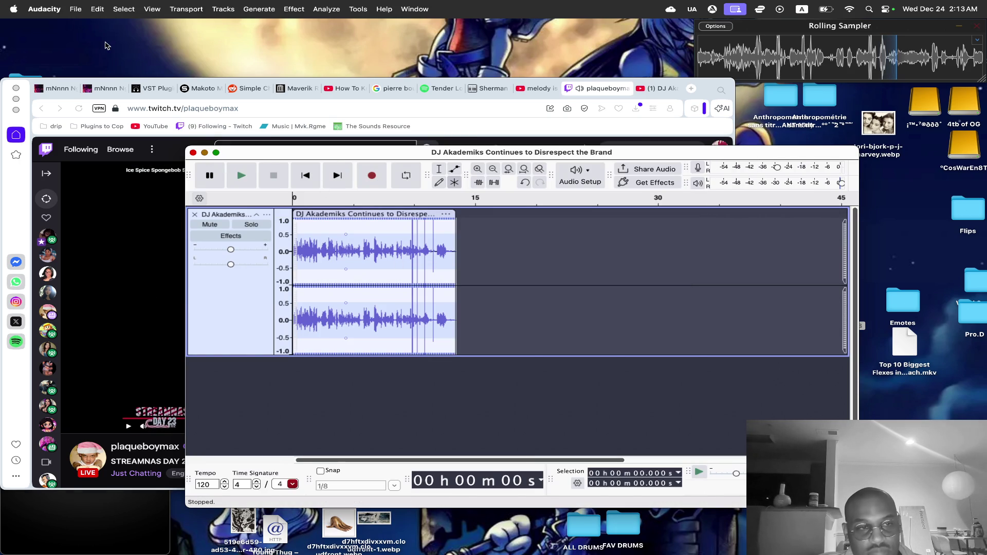
left_click(75, 9)
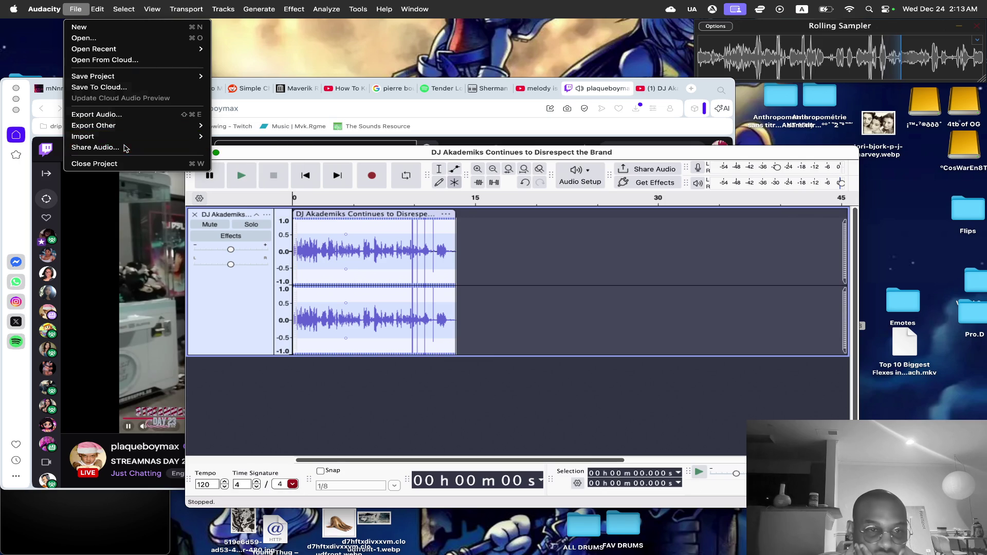
Start sharing the trimmed audio and replace the old track title, beginning with 'Desus and M'.
left_click(124, 148)
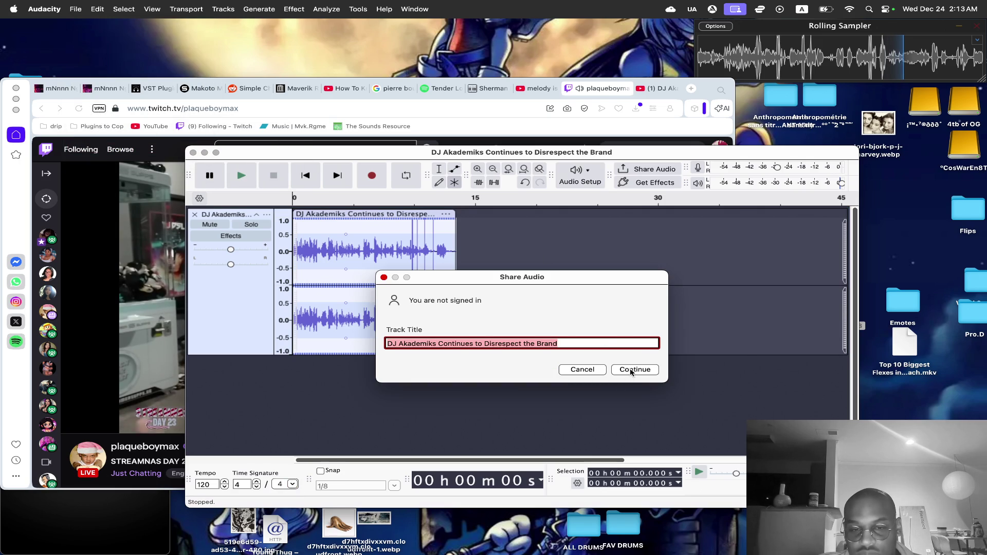
left_click(469, 343)
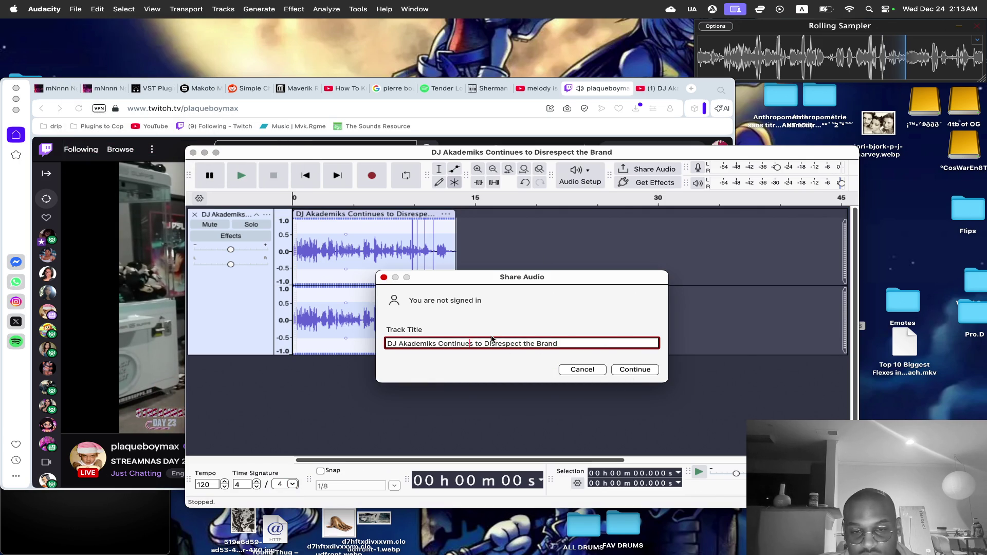
triple_click(464, 343)
key("BackSpace")
type("Des")
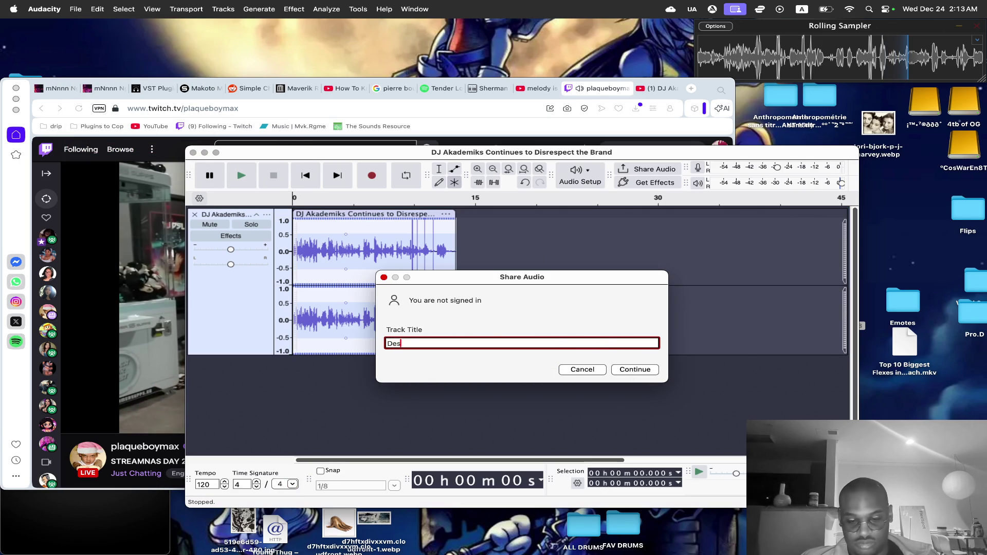
type("us and Mero -")
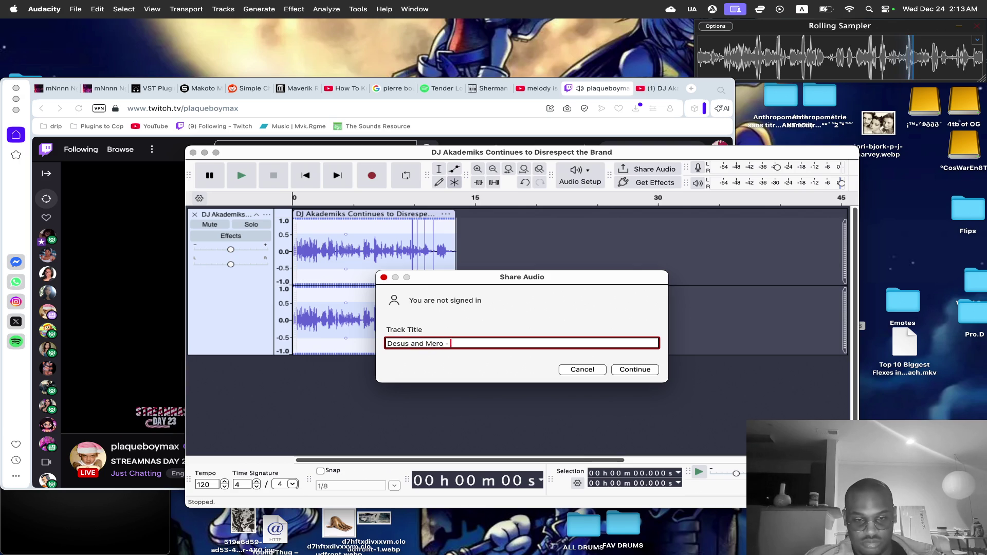
left_click(78, 278)
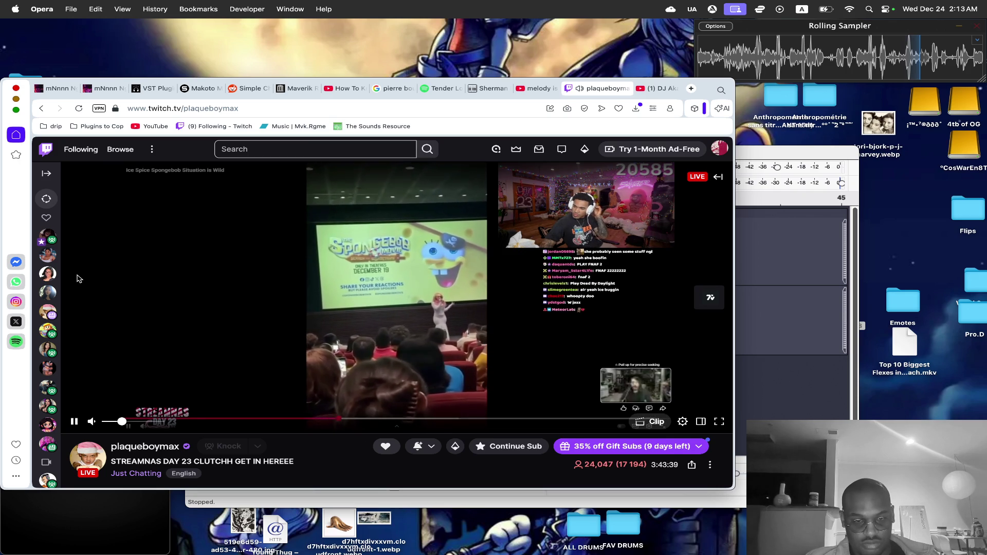
left_click(762, 155)
type("Desus and Mero - We DOnt")
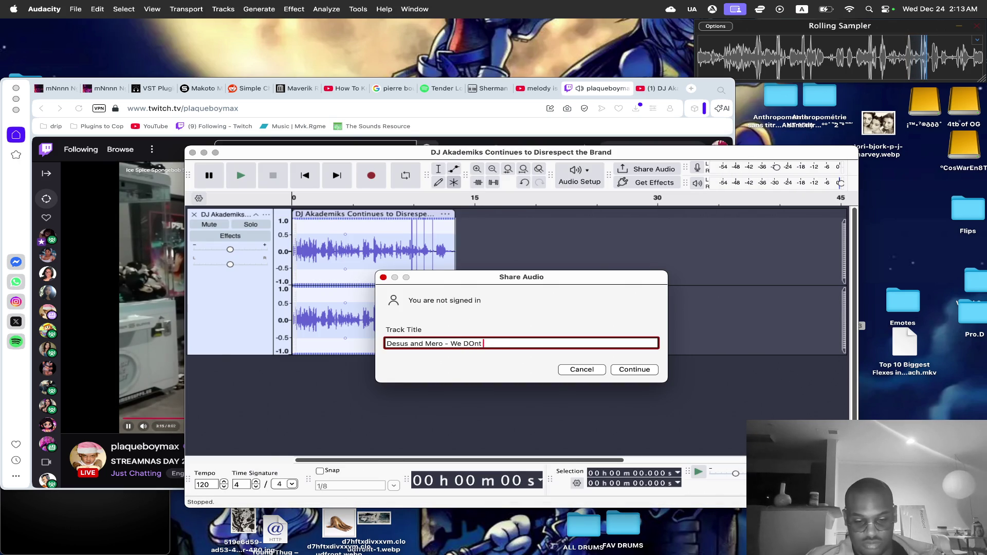
Finish the title as 'Desus and Mero - No We Dont Respect u vocal clip 1' and continue.
type("Respect u vocal clip")
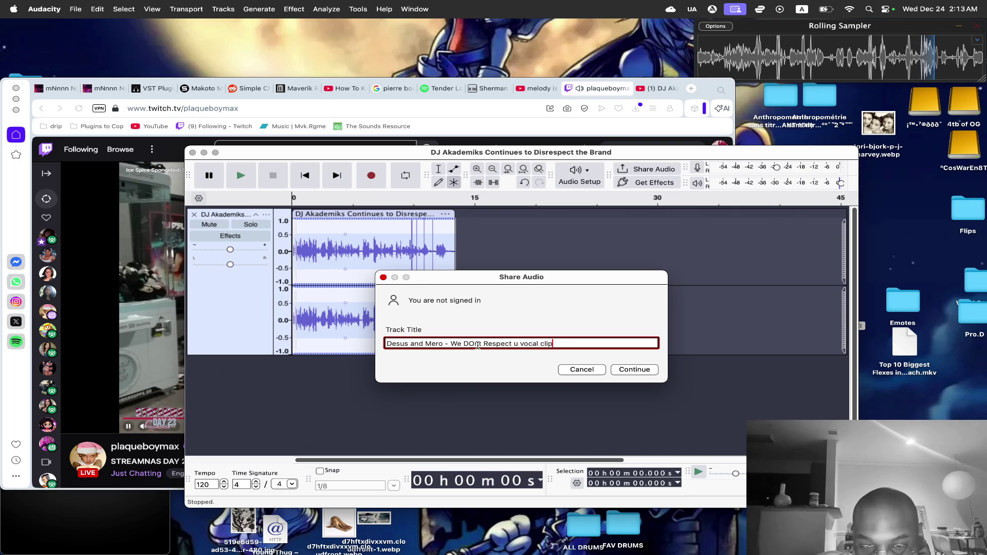
left_click(474, 345)
key("BackSpace")
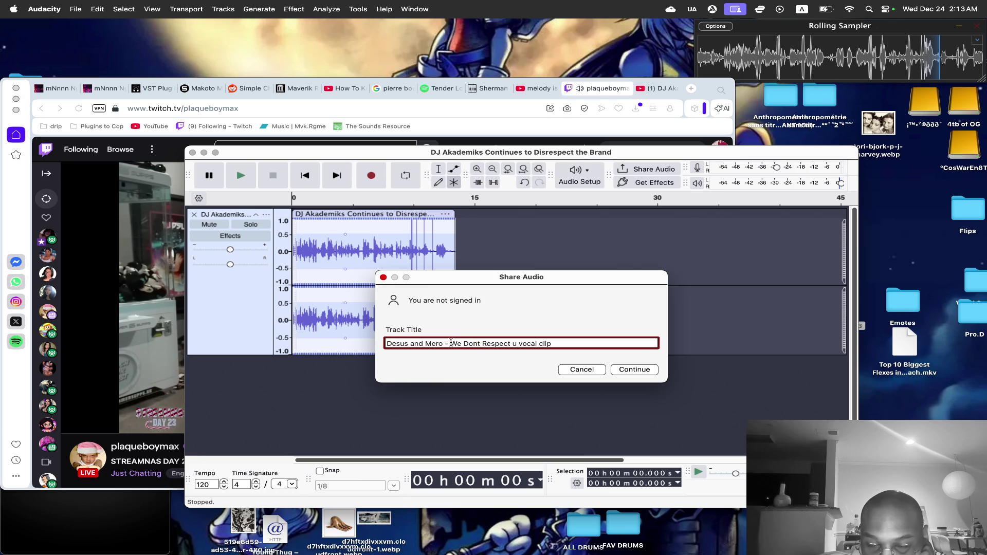
left_click(451, 343)
type("No")
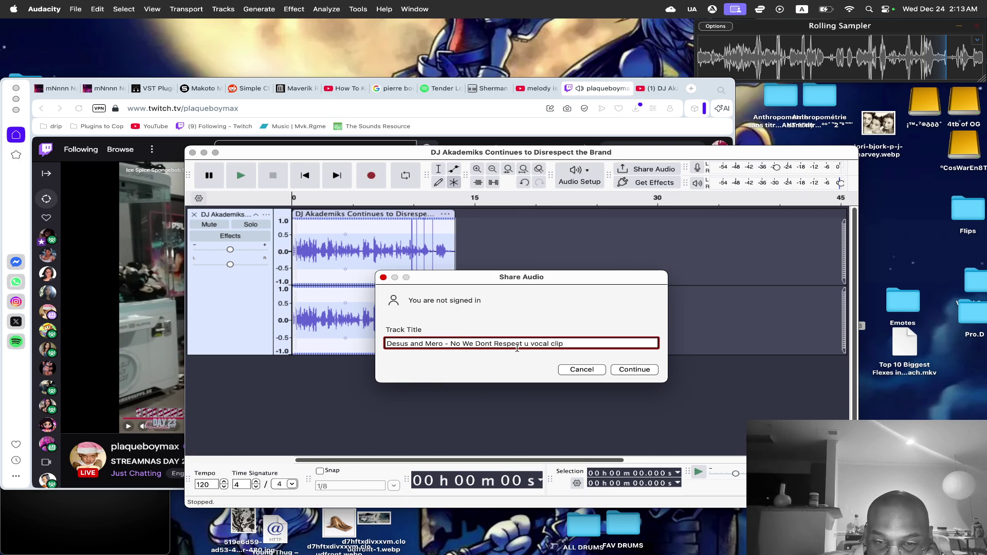
type("1")
left_click(635, 367)
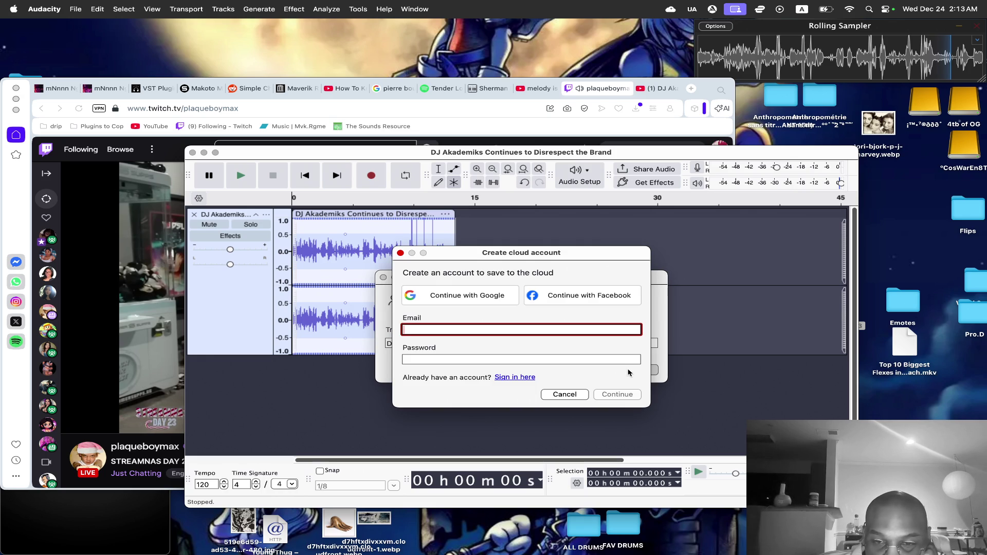
Skip the cloud sign-up, copy the track title, and cancel sharing.
left_click(574, 395)
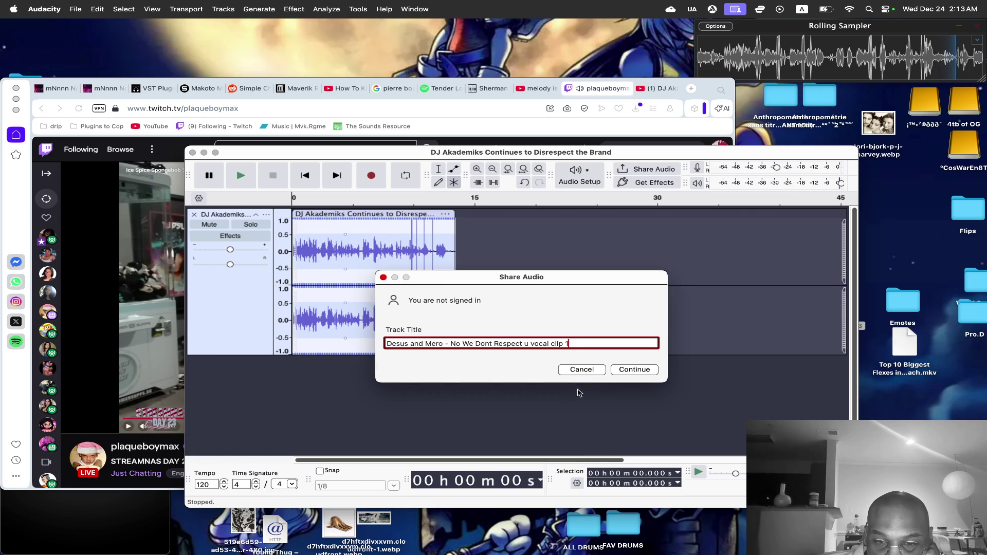
triple_click(501, 340)
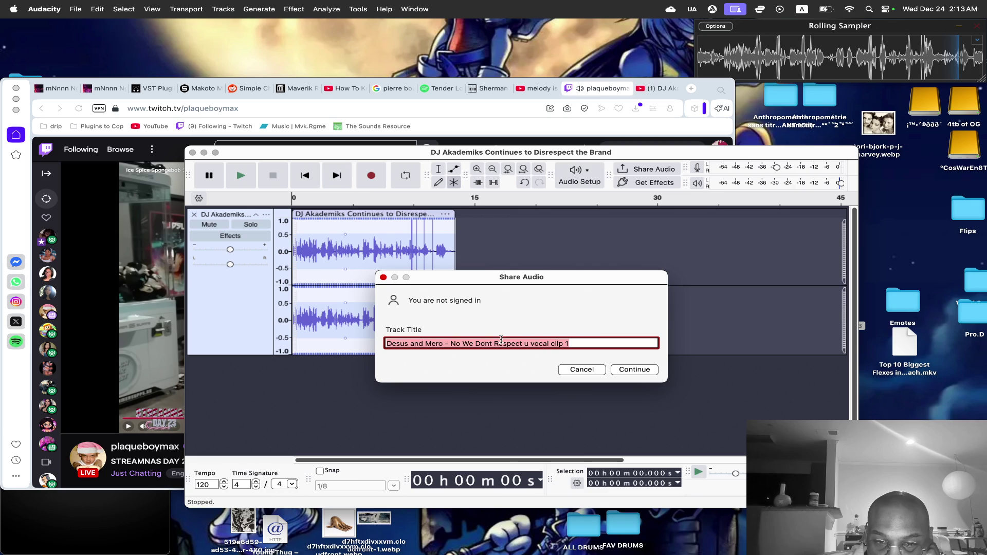
right_click(501, 340)
left_click(571, 398)
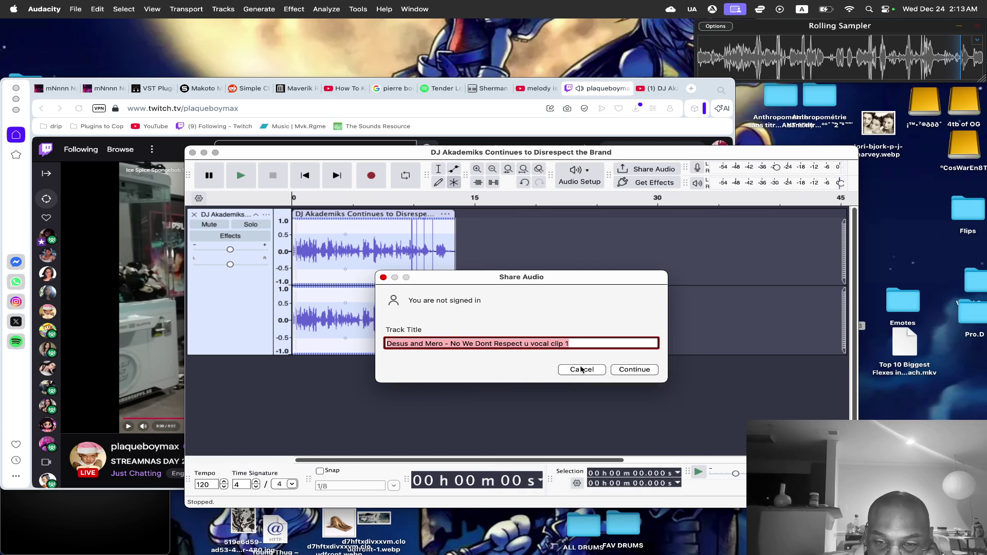
left_click(581, 369)
left_click(75, 9)
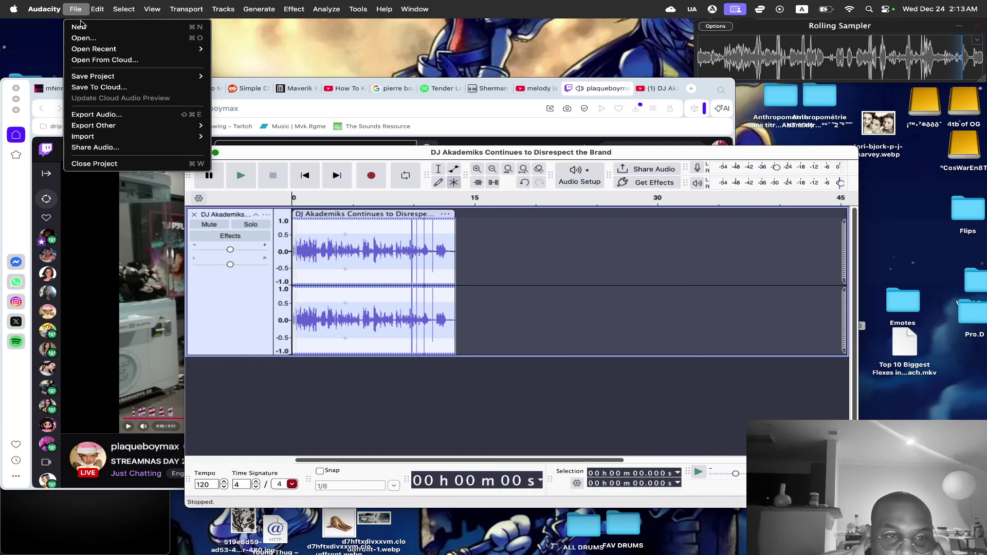
Export to the computer, pasting the copied title as the file name.
left_click(131, 115)
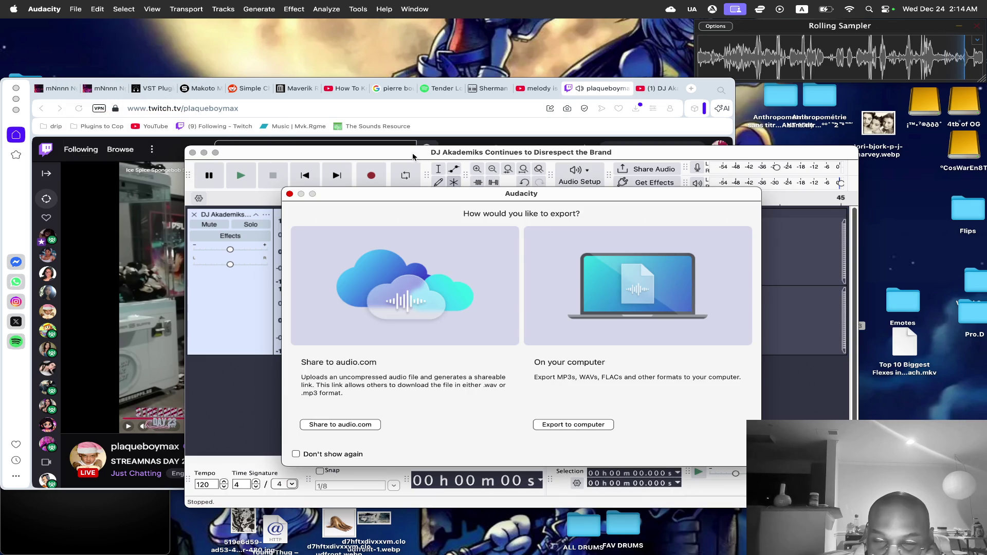
left_click(589, 426)
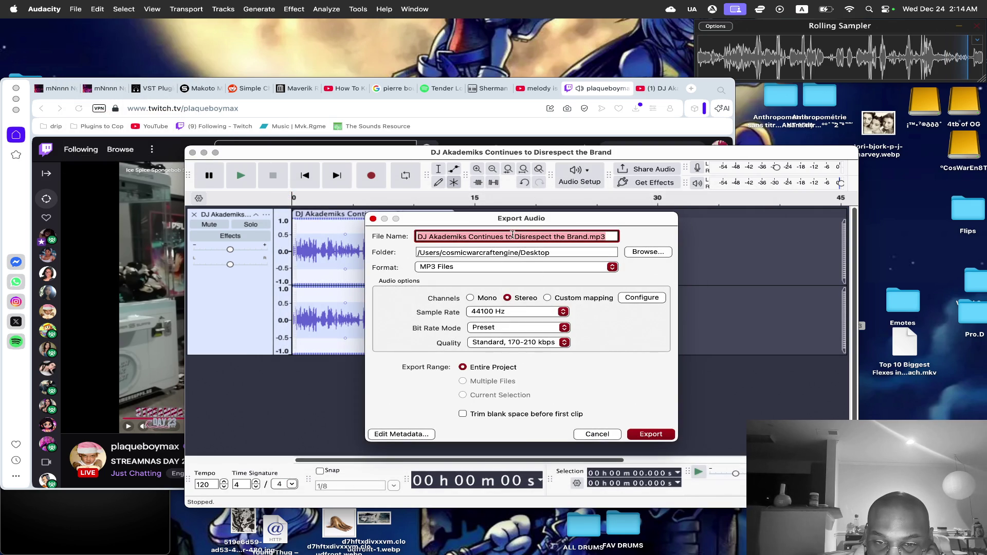
left_click(513, 237)
mouse_move(588, 236)
left_mouse_down()
mouse_move(417, 236)
mouse_move(426, 231)
left_mouse_up()
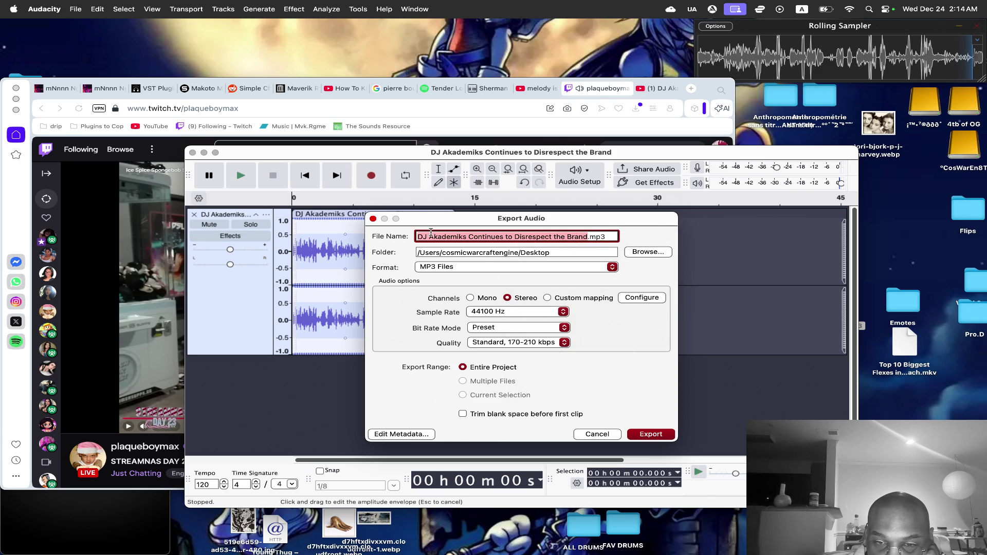
right_click(431, 233)
left_click(451, 303)
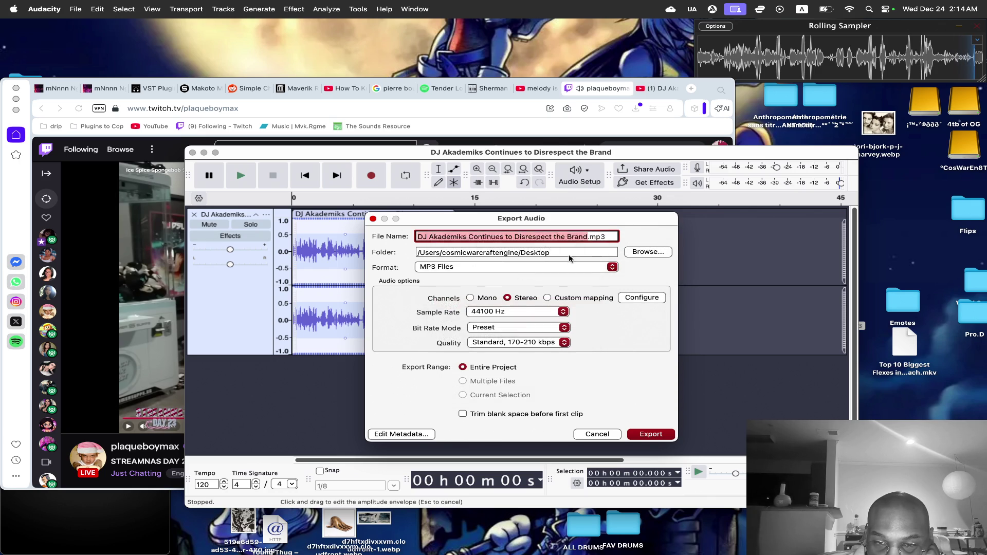
Export the MP3 into the Stream Vocal clips folder, then minimize Audacity and the browser.
left_click(636, 252)
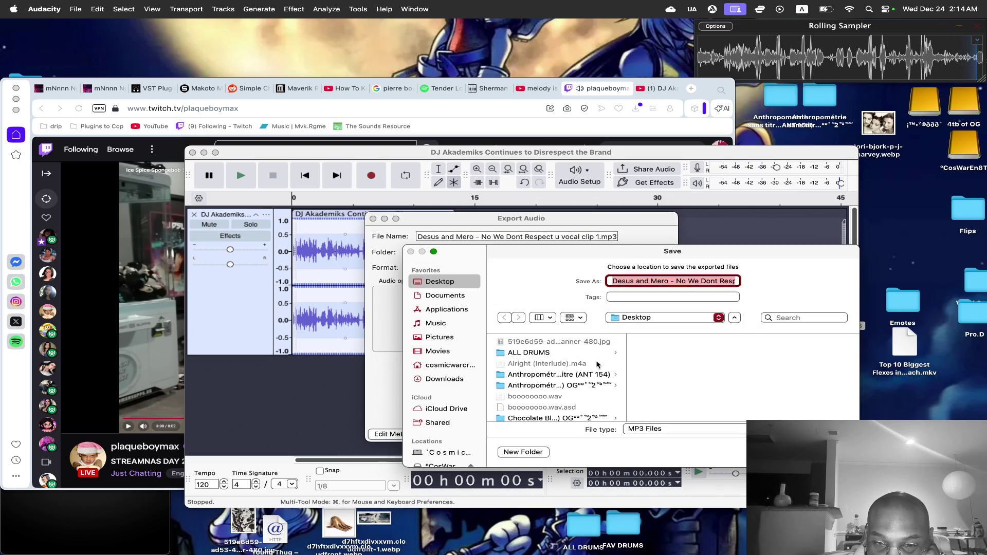
scroll(584, 381, "down", 5)
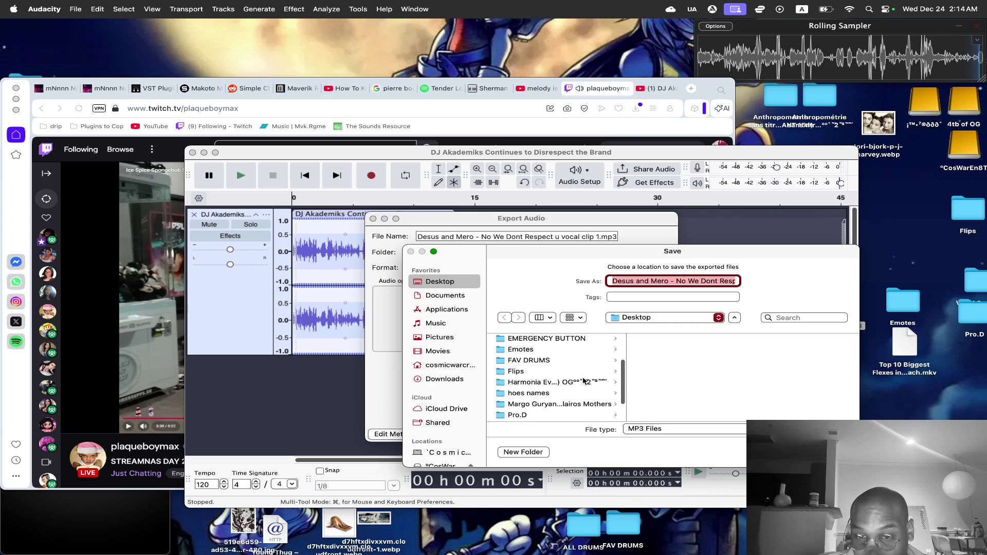
scroll(584, 380, "down", 3)
scroll(583, 380, "down", 3)
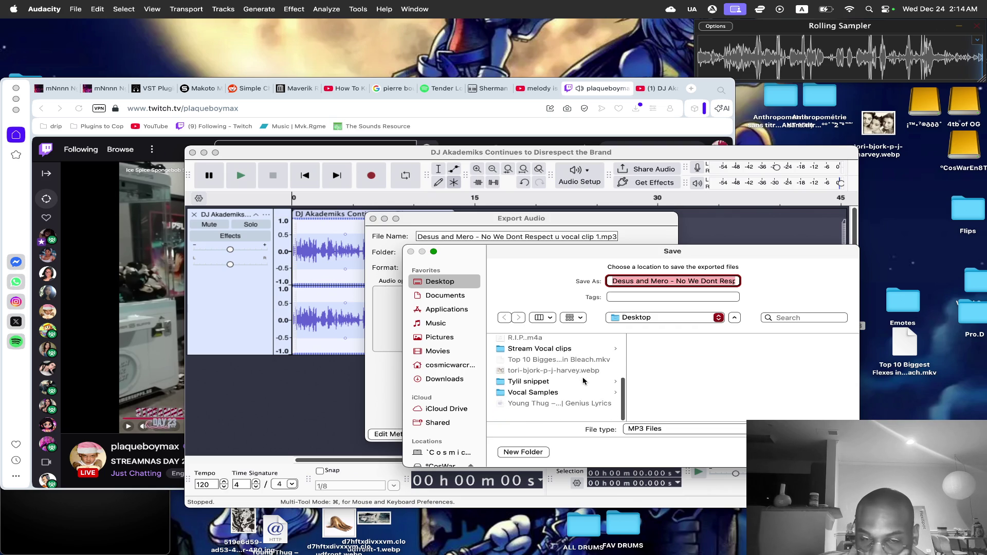
left_click(576, 357)
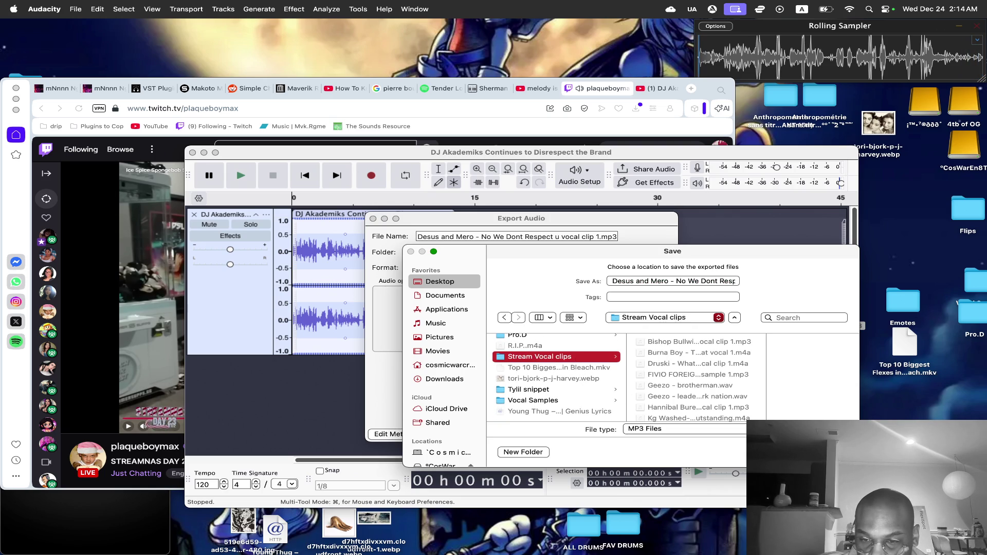
key("Return")
left_click(651, 435)
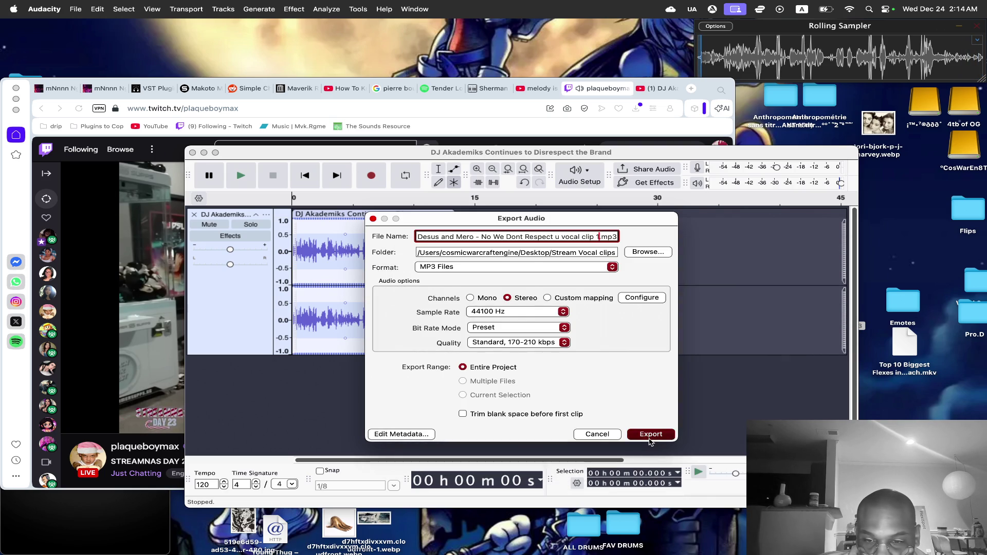
left_click(204, 154)
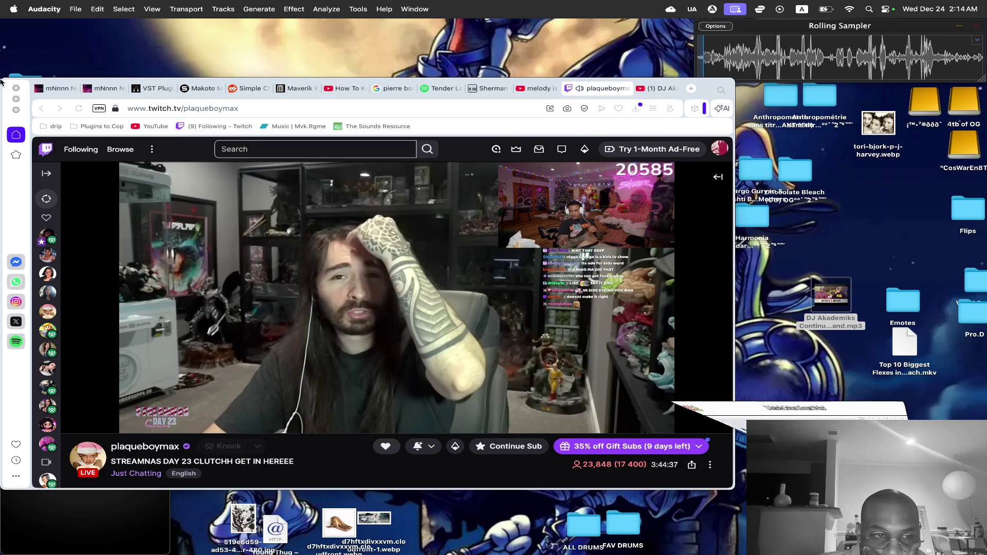
left_click(16, 99)
Open Stream Vocal clips and preview the new Desus and Mero mp3 in Quick Look.
double_click(44, 135)
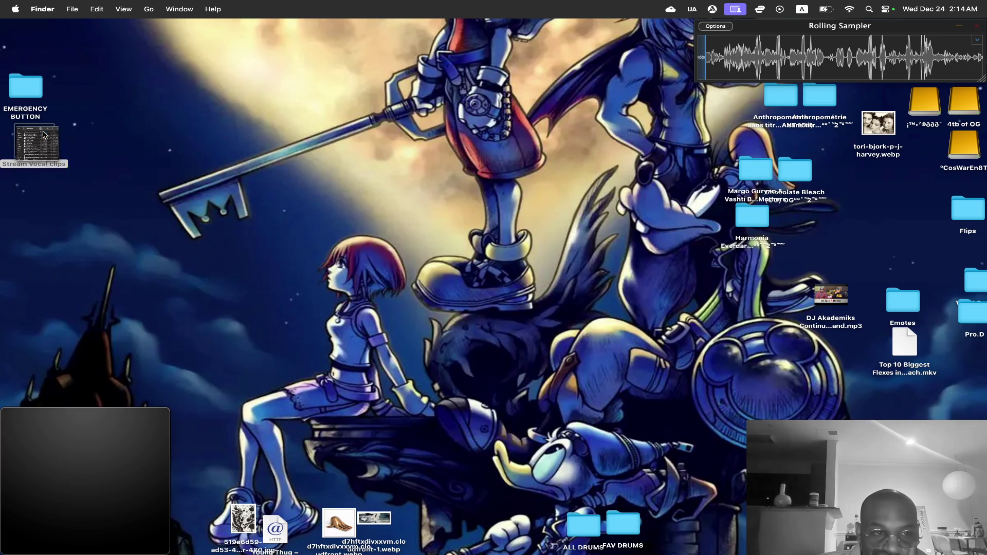
scroll(230, 346, "up", 5)
left_click(206, 334)
key("space")
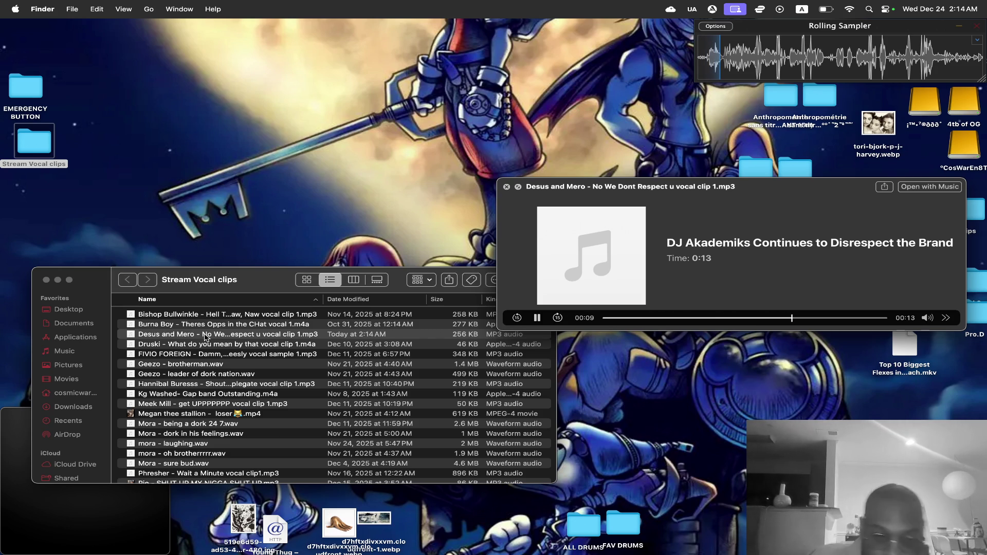
key("F1")
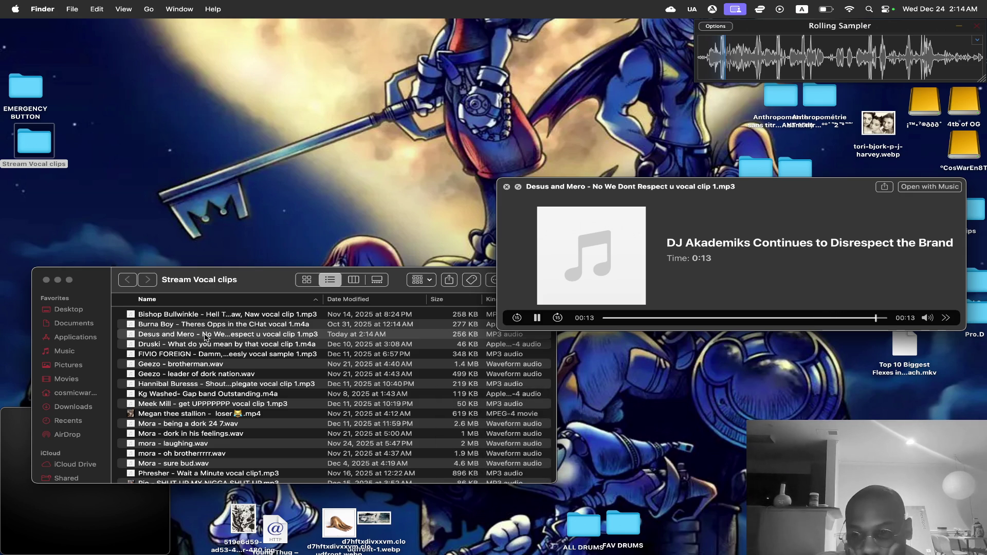
key("space")
key("space")
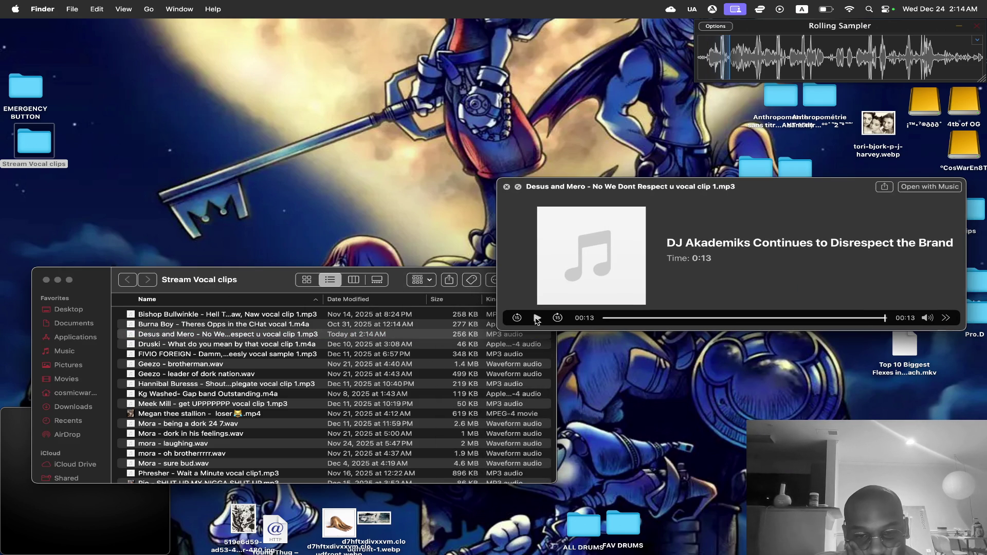
left_click(604, 318)
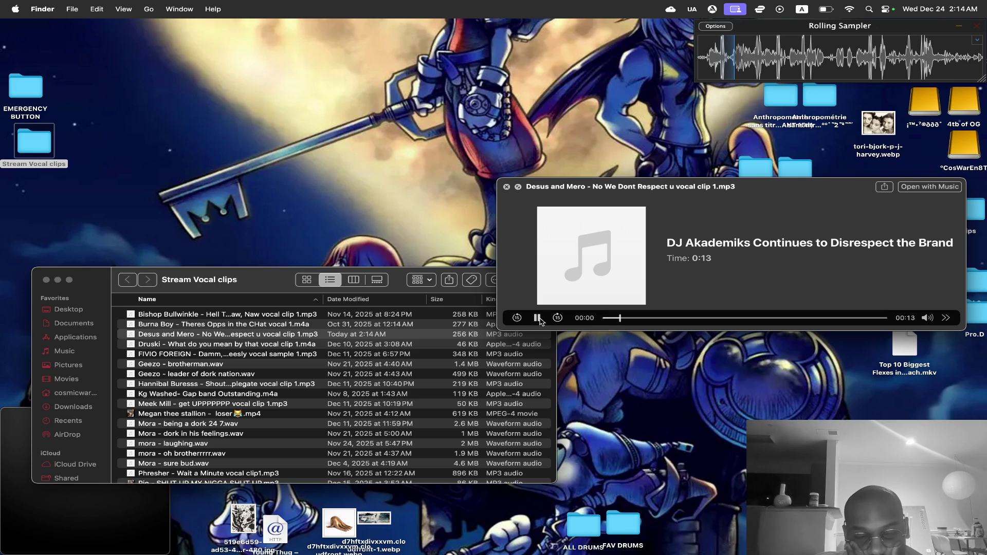
key("space")
Rename the clip to 'Desus and Mero - We Dont Respect u vocal clip 1.mp3' and preview it.
key("Return")
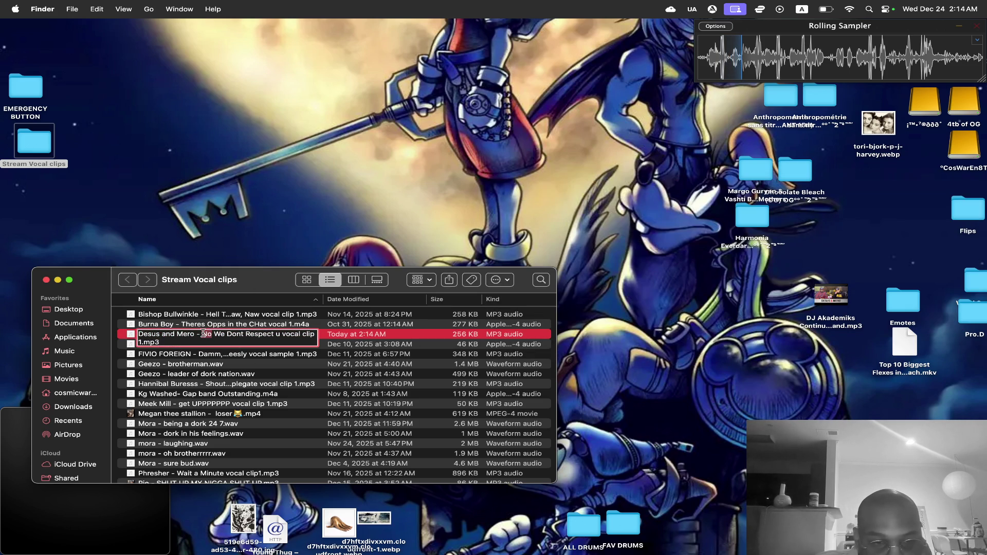
key("BackSpace")
key("BackSpace")
key("BackSpace")
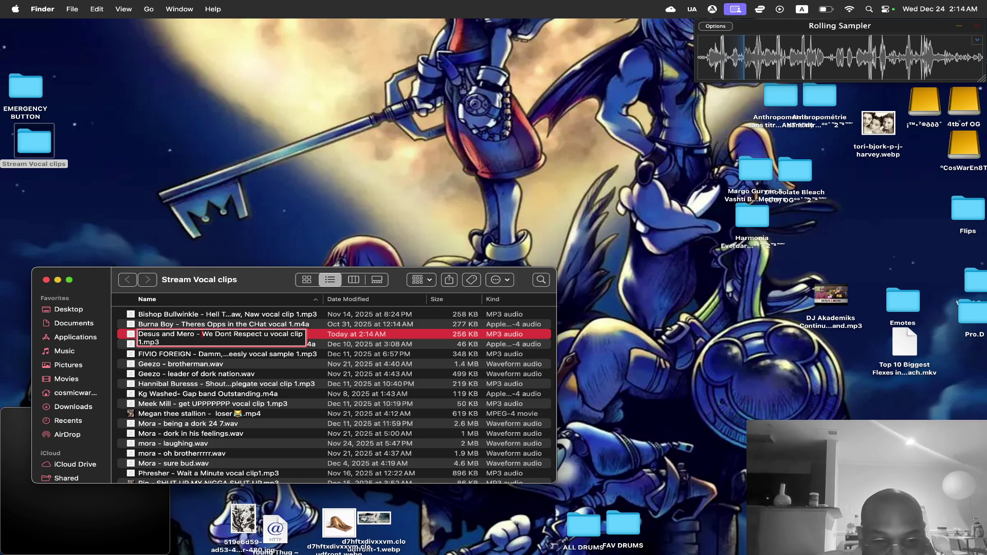
key("Return")
key("space")
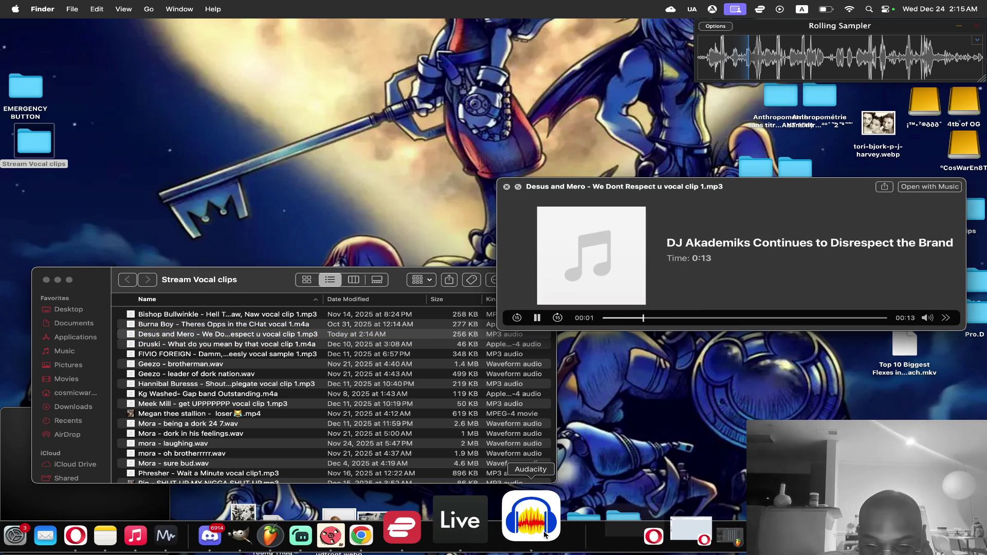
Quit Audacity and move the DJ Akademiks mp3 on the desktop to the trash.
right_click(543, 534)
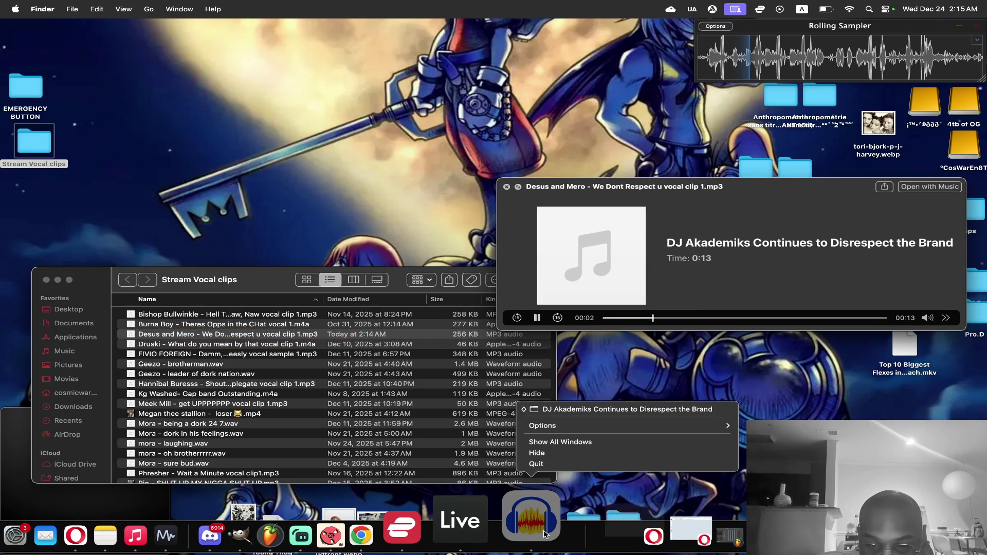
left_click(536, 463)
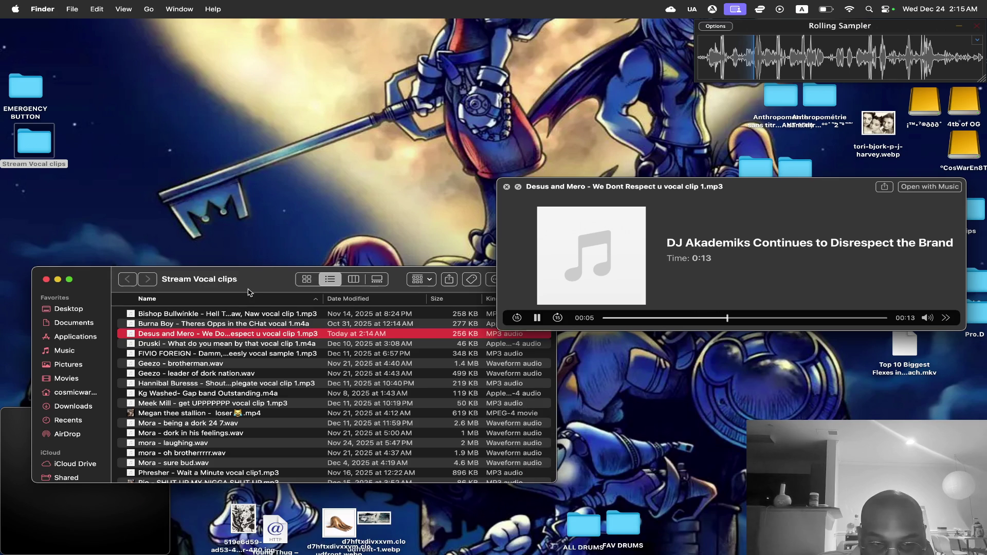
key("space")
key("space")
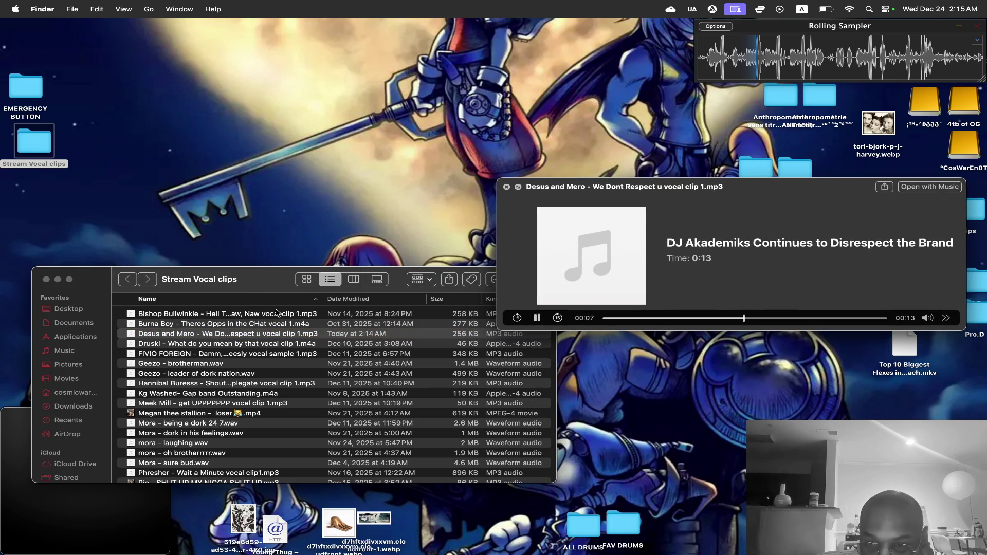
key("space")
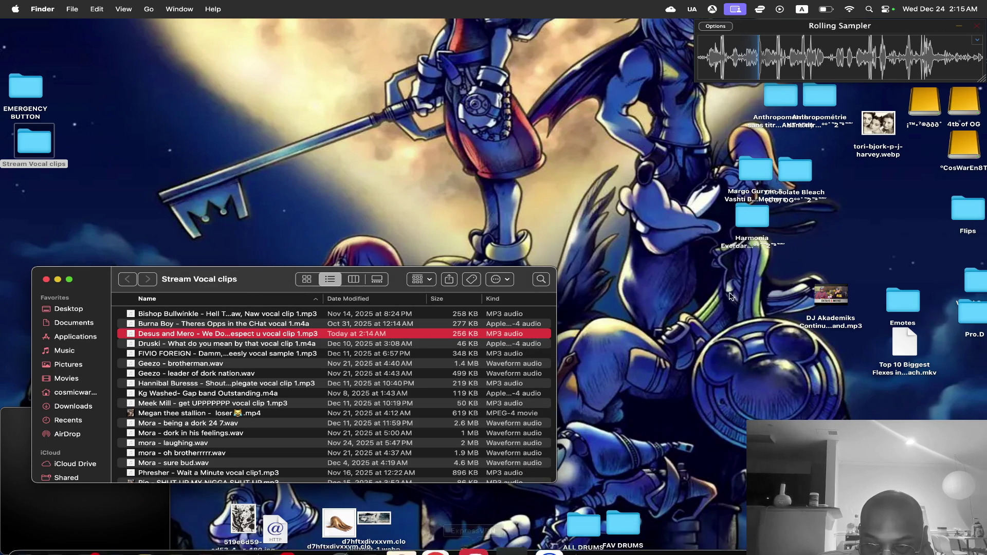
left_click(831, 308)
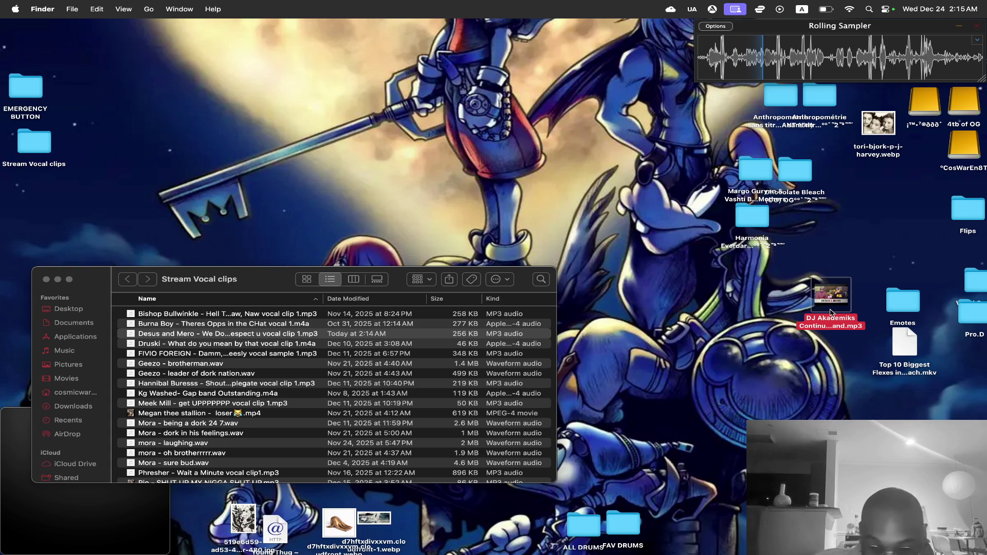
key("super+BackSpace")
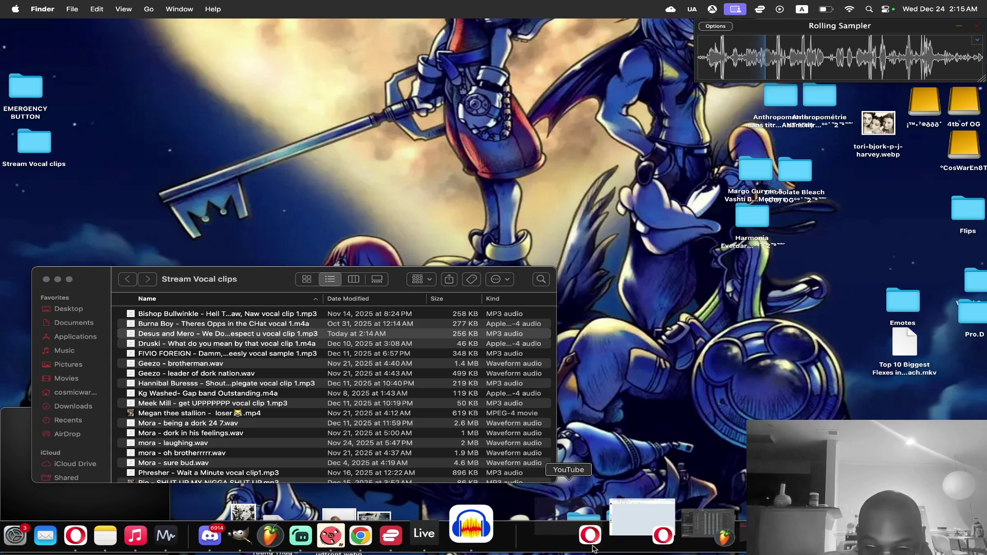
right_click(536, 524)
left_click(549, 466)
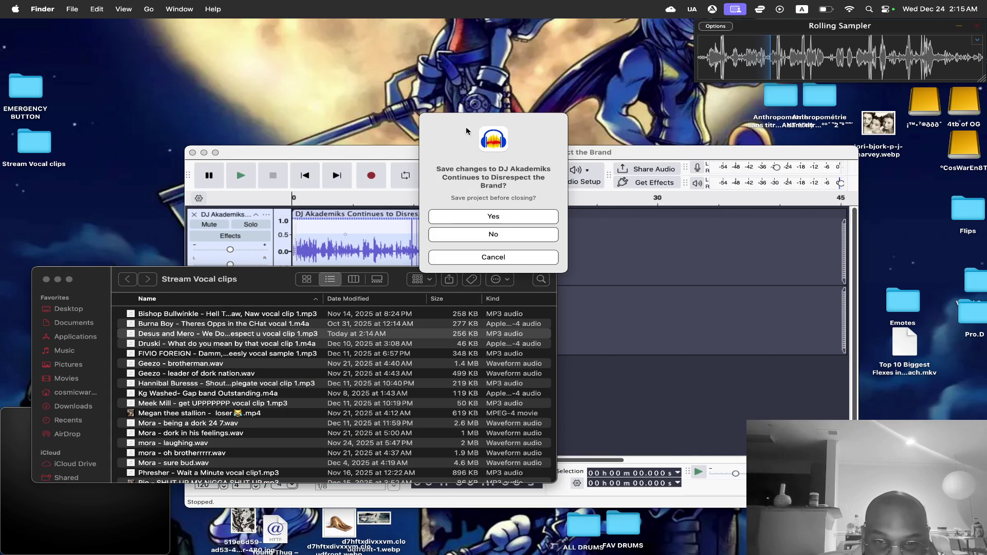
Close Audacity without saving and listen to the renamed clip in Quick Look again.
left_click(488, 294)
key("space")
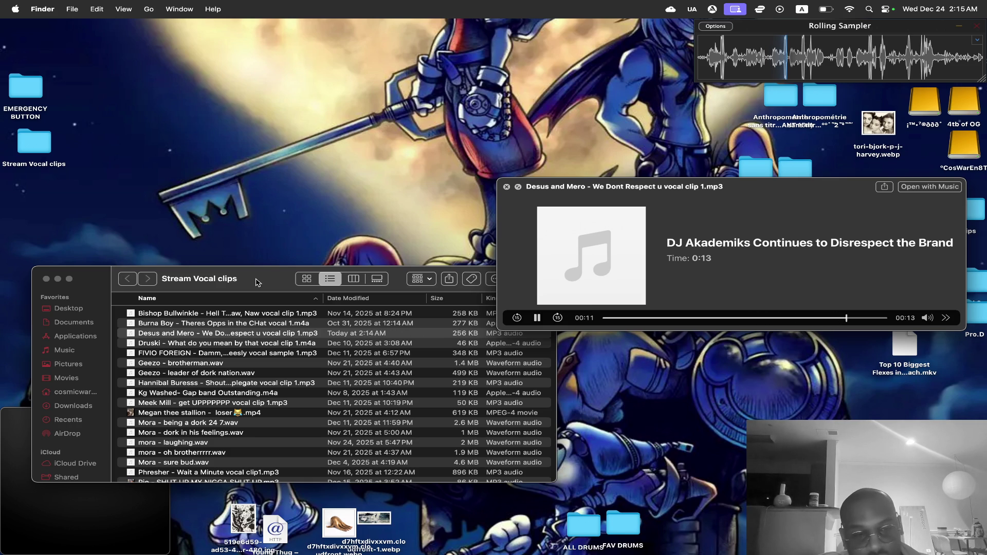
key("space")
key("space")
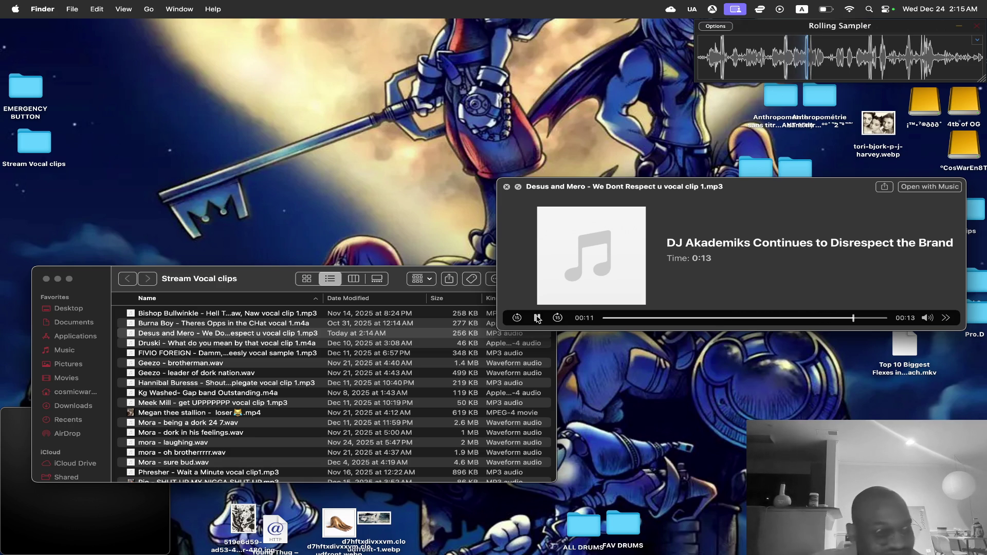
key("space")
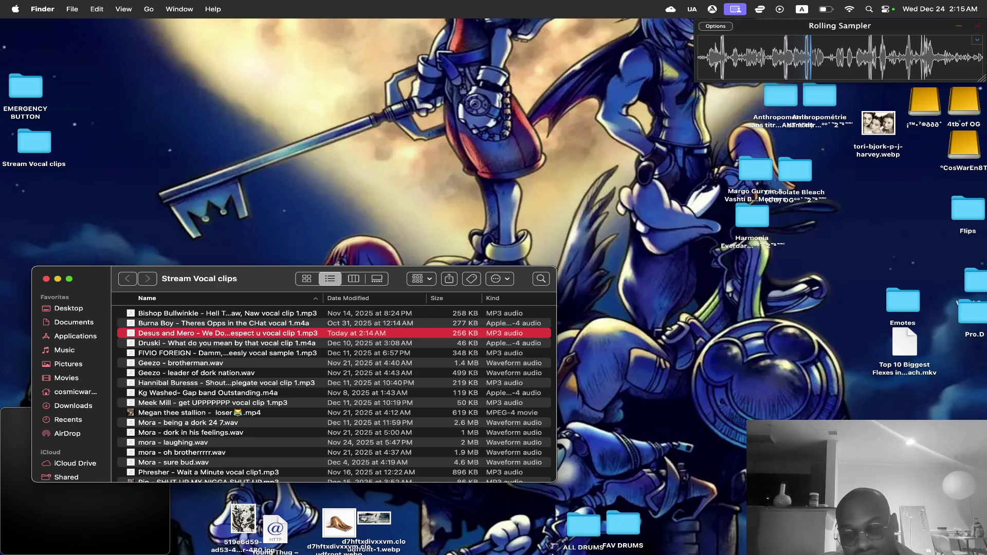
key("space")
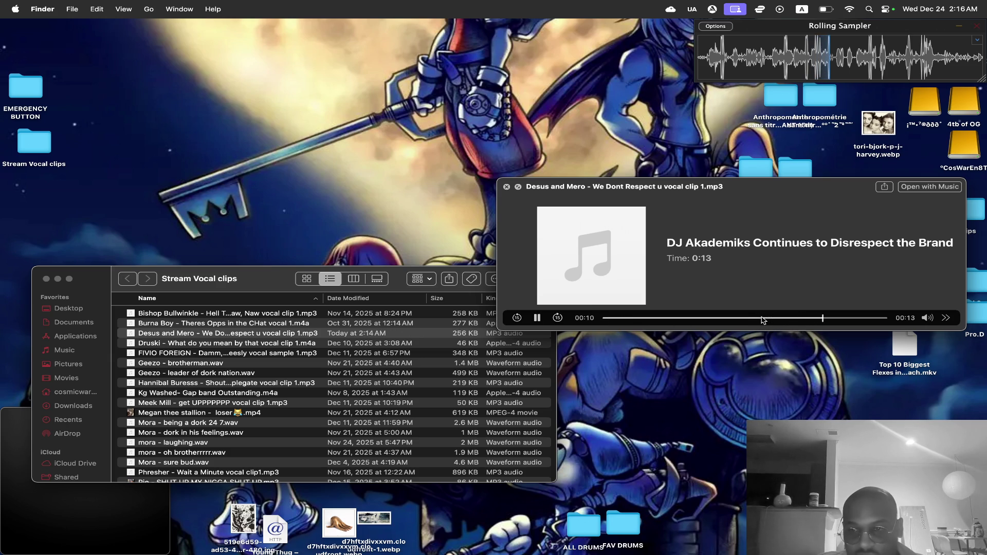
key("space")
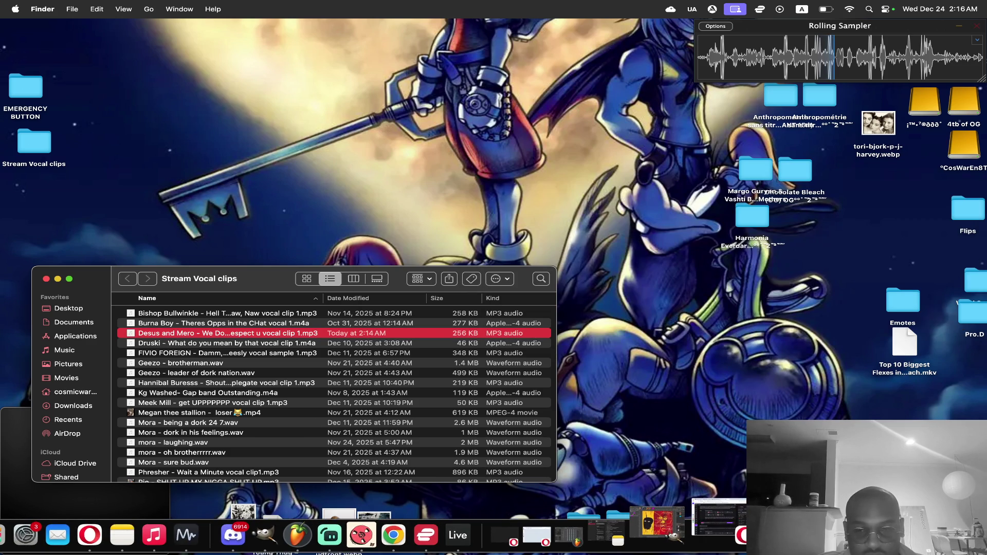
Move the DJ Akademiks mp3 lower on the desktop and restore the Opera Twitch window.
left_click(774, 347)
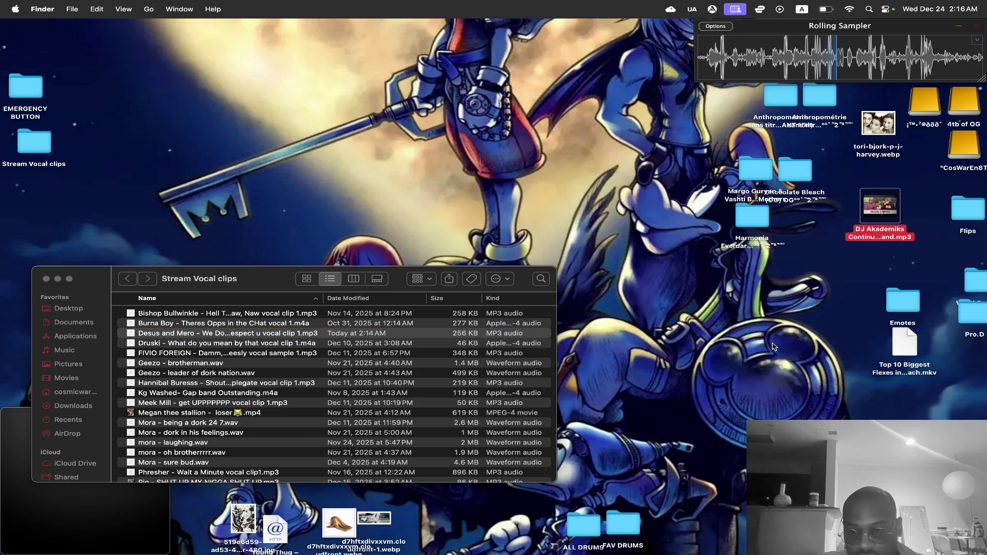
left_click_drag(867, 203, 794, 349)
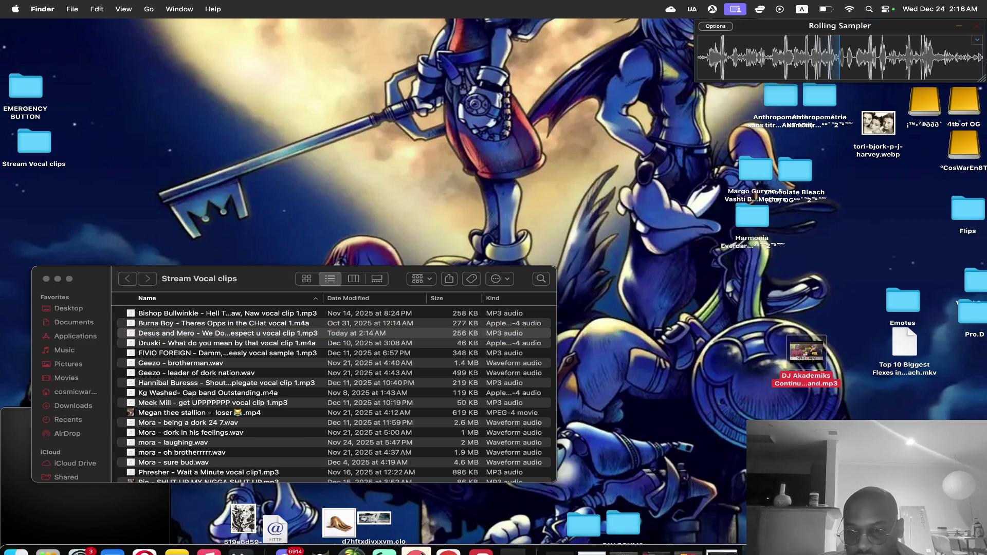
left_click(89, 534)
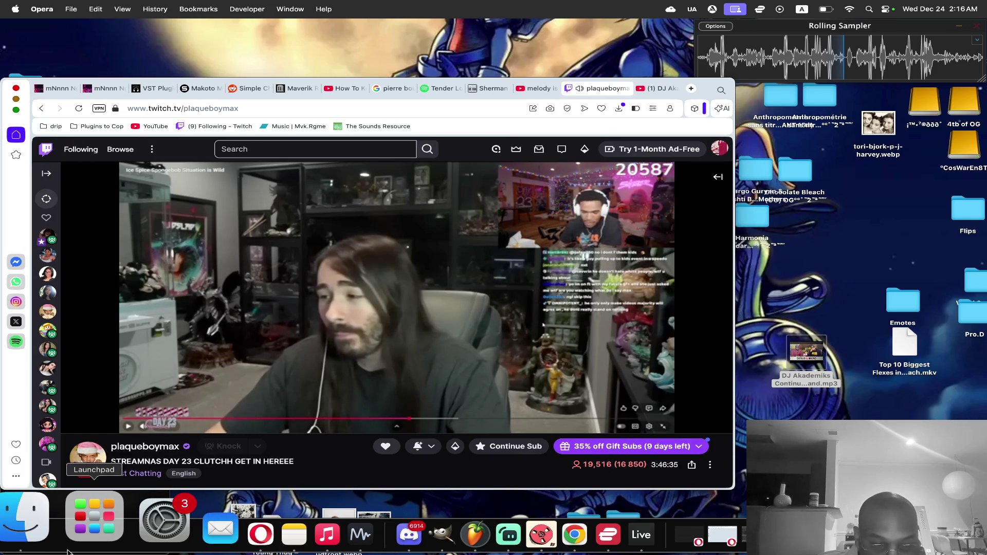
Open MARI's stream in a new window, raise its volume slightly, and expand the chat.
mouse_move(50, 444)
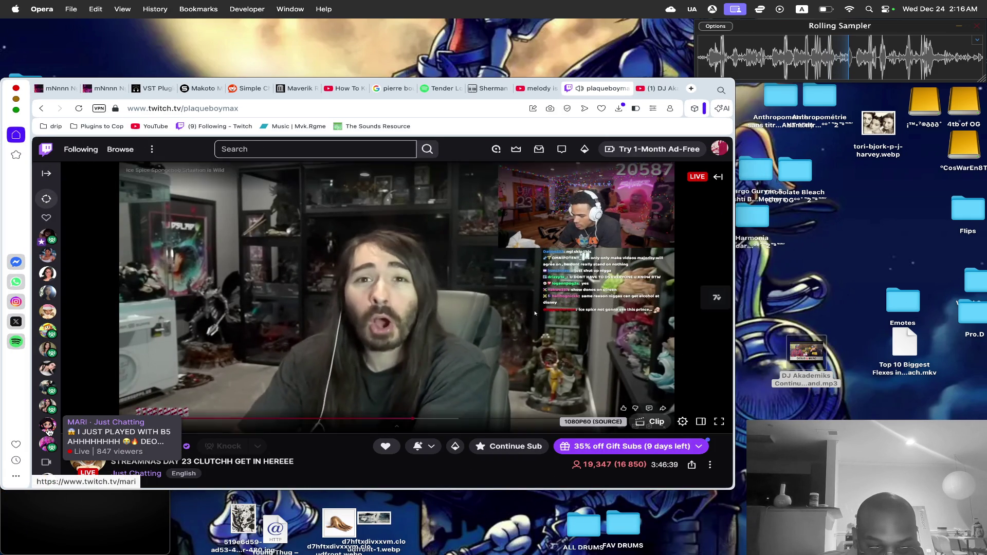
right_click(49, 430)
left_click(86, 145)
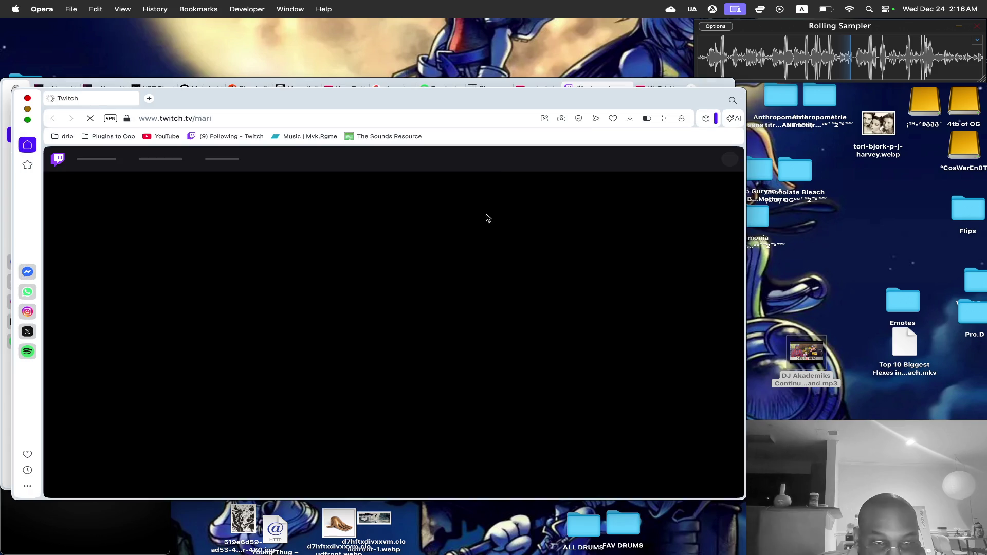
left_click_drag(264, 93, 437, 100)
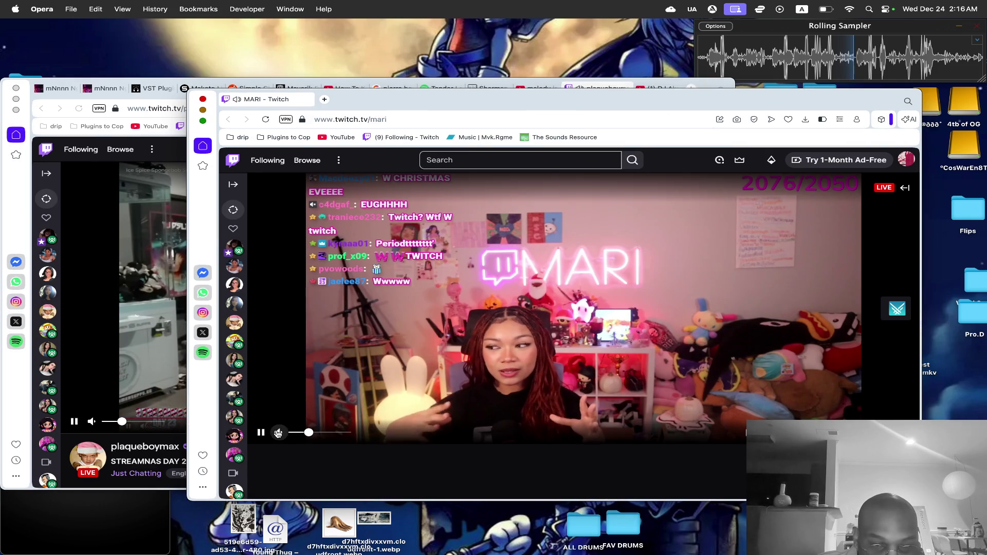
left_click(322, 433)
left_click_drag(322, 433, 324, 432)
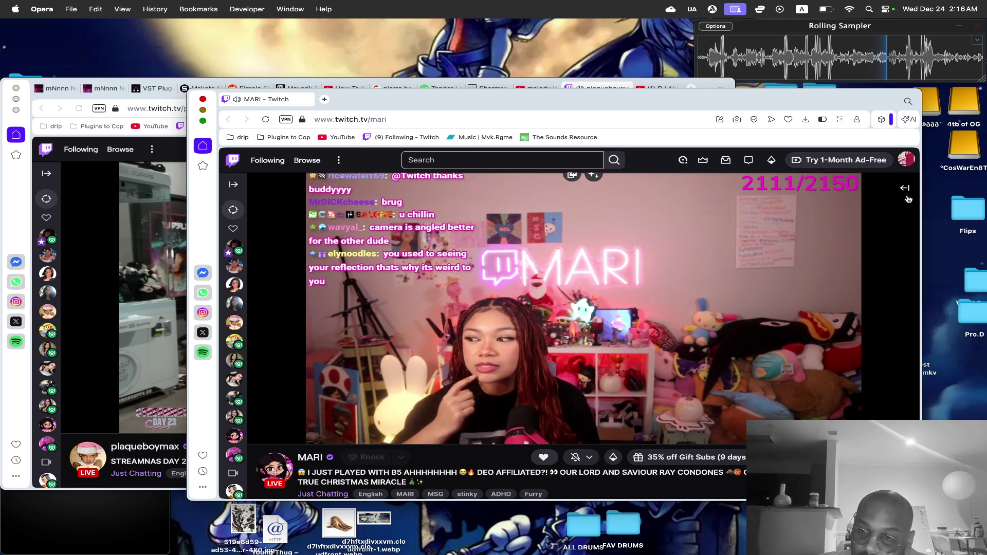
left_click(905, 189)
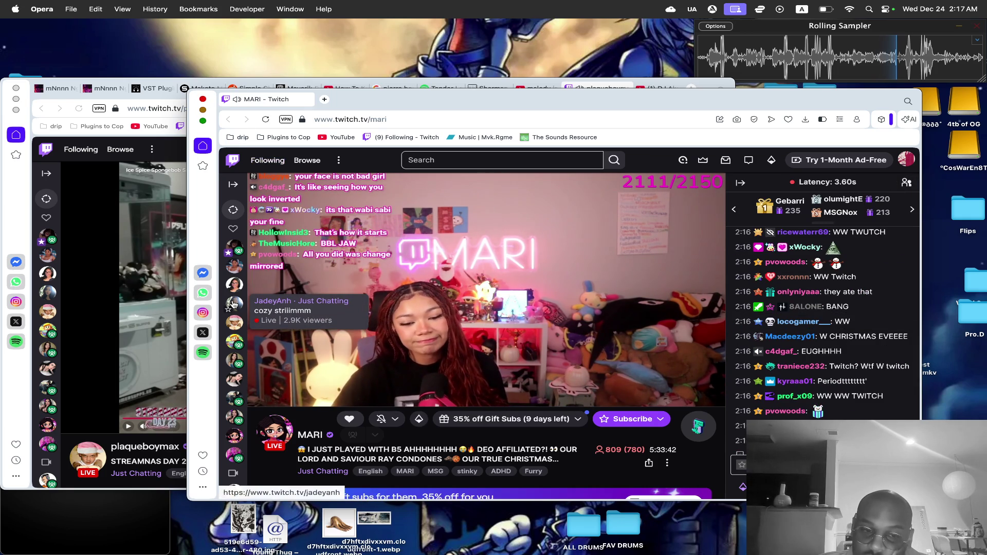
Close the MARI stream window and launch Audacity from the app launcher.
key("super+w")
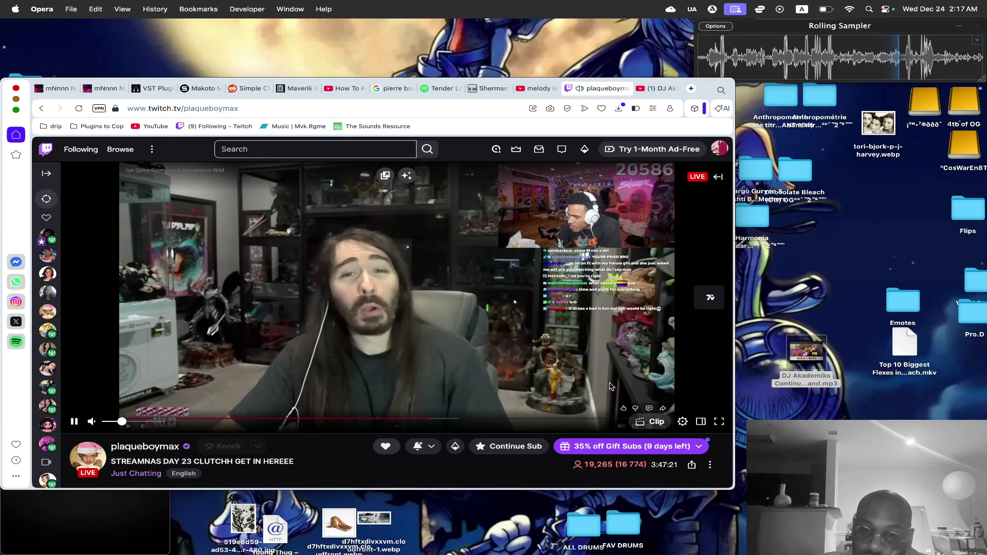
mouse_move(705, 545)
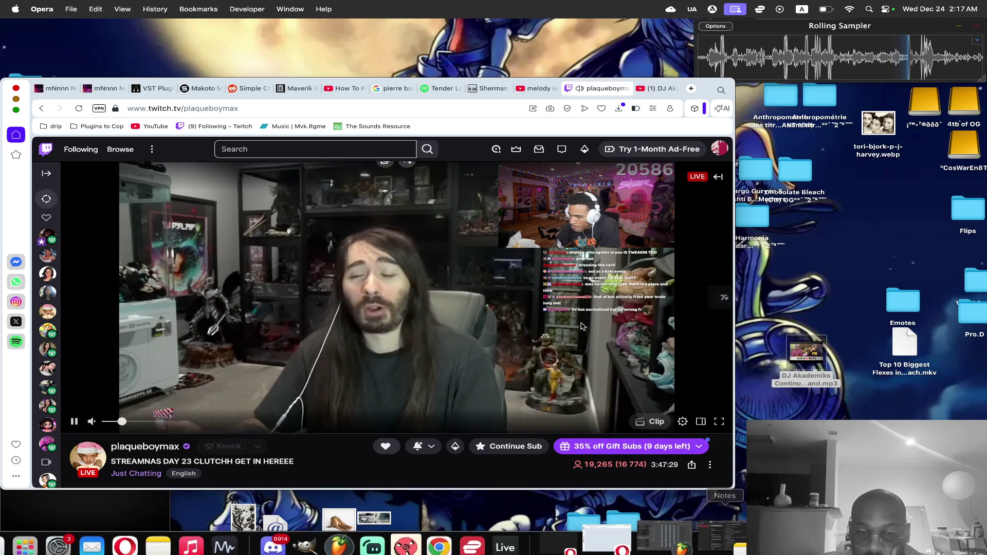
key("F4")
left_click(383, 338)
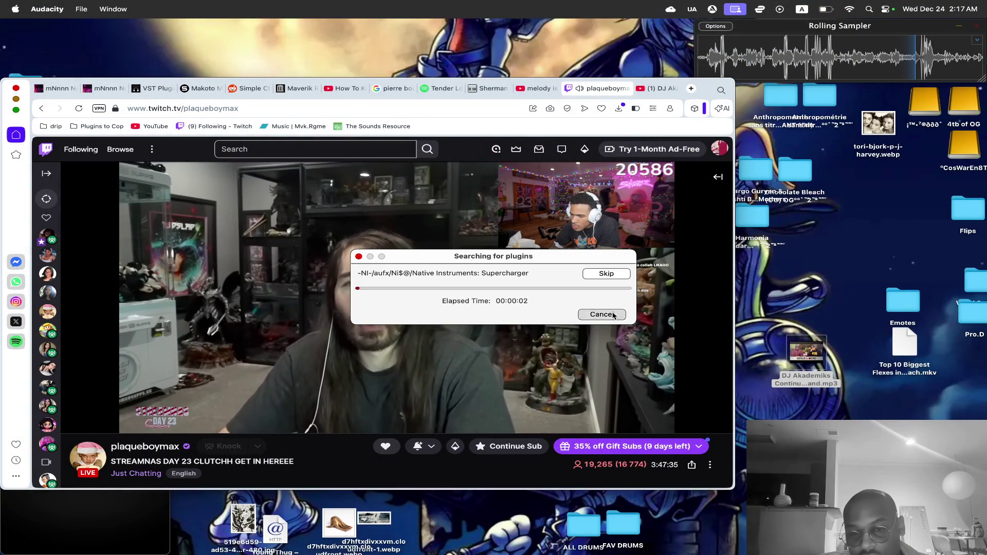
Cancel the plugin scan, dismiss the welcome message, and import the DJ Akademiks mp3.
left_click(600, 314)
left_click(712, 478)
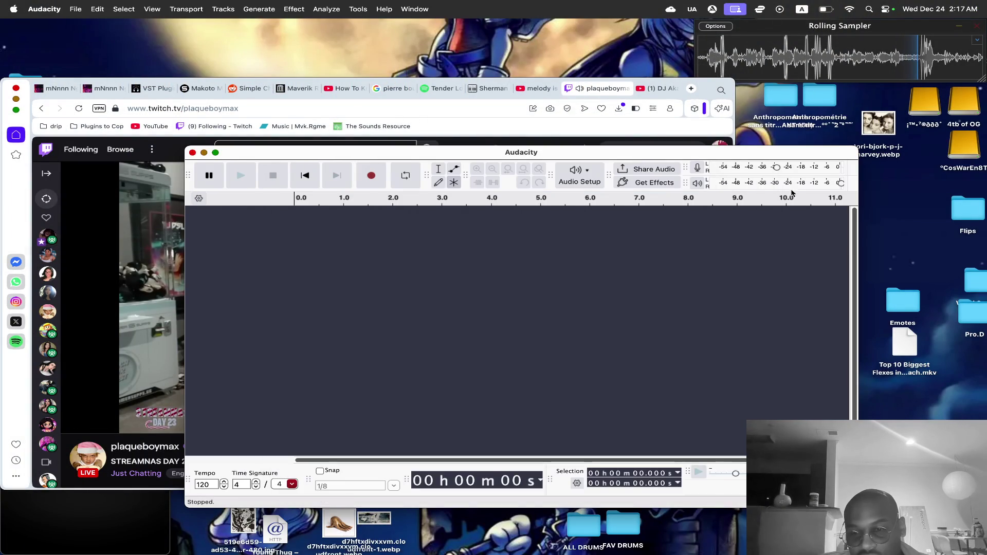
left_click_drag(776, 155, 645, 153)
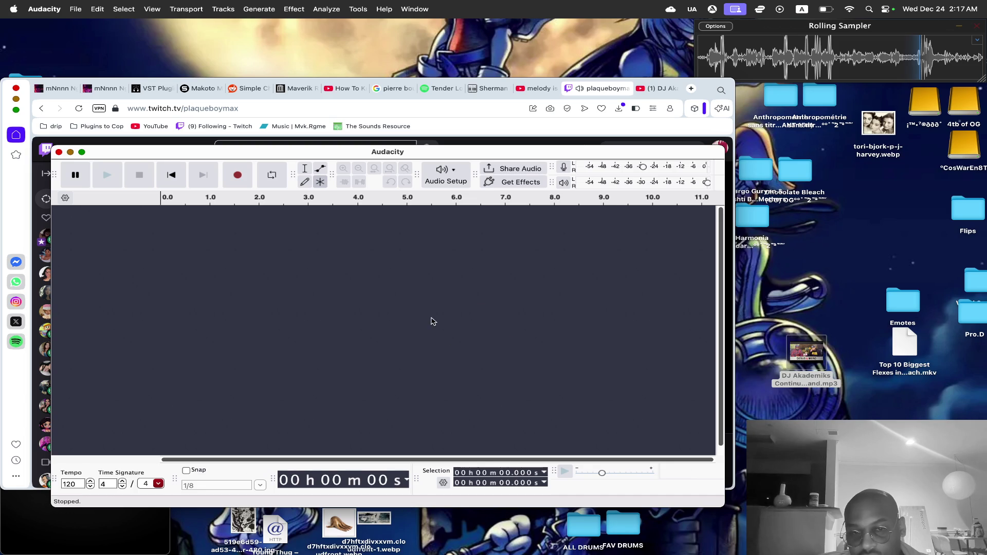
left_click_drag(433, 321, 433, 322)
left_click_drag(414, 159, 539, 177)
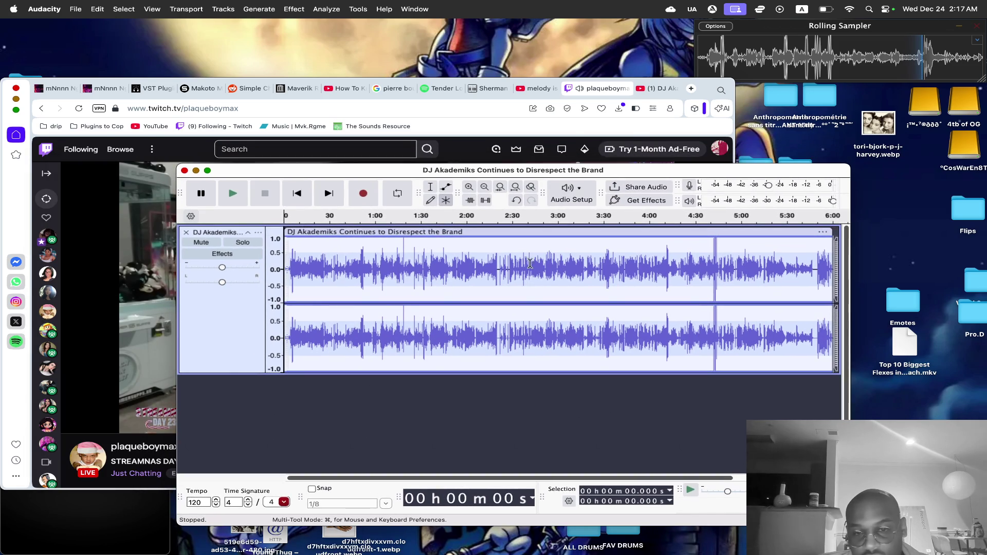
Audition the track from 3:17 to 4:26 and remove everything before the 4:26 mark.
left_click(586, 263)
key("space")
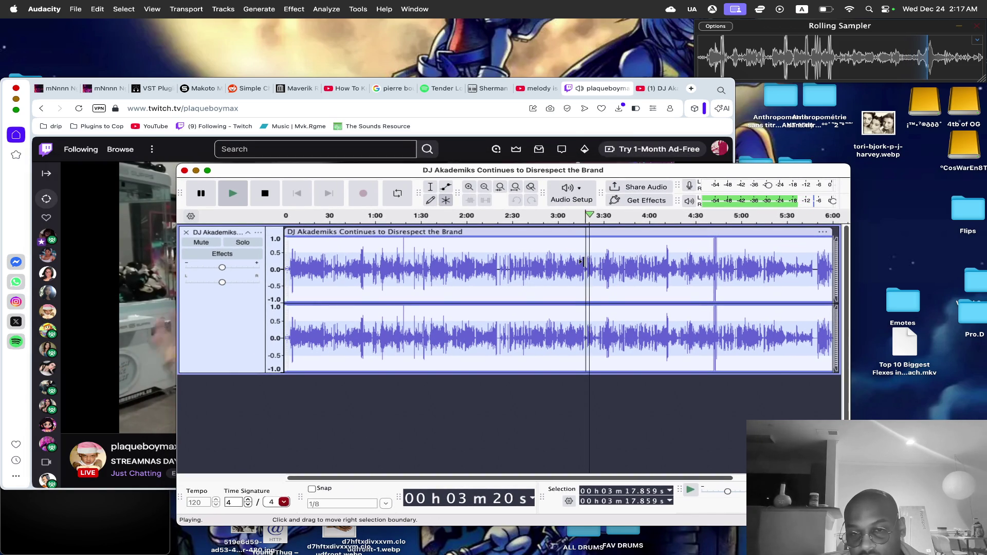
left_click(598, 258)
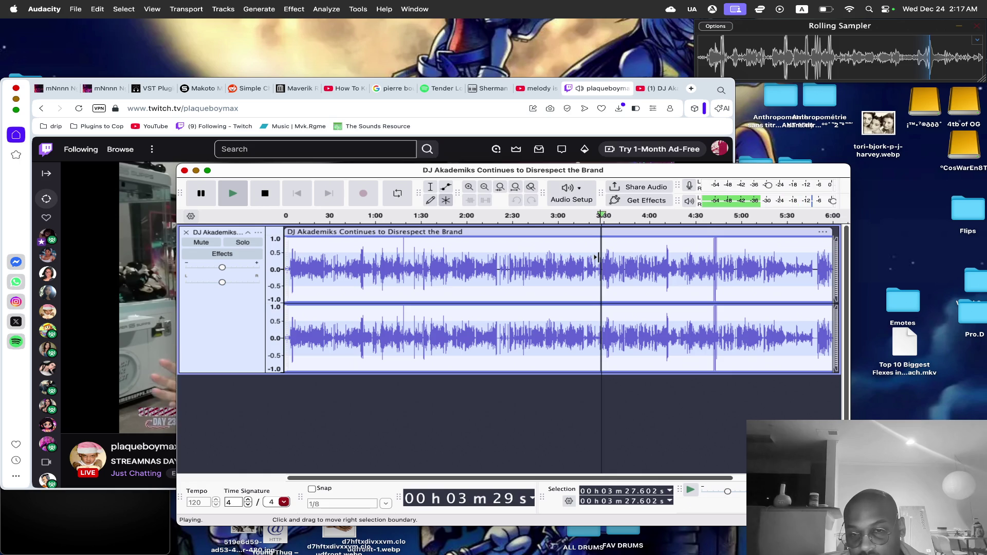
left_click(621, 261)
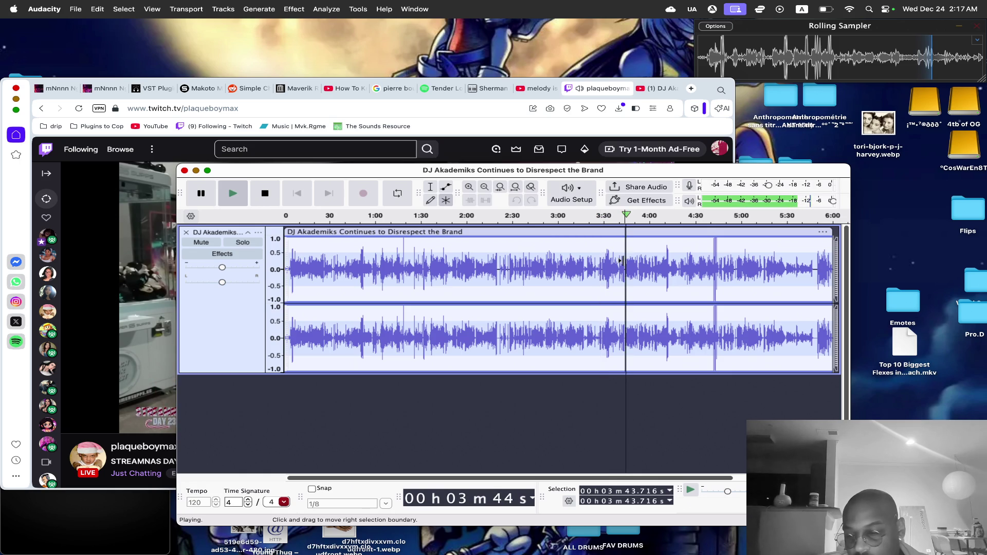
left_click(652, 263)
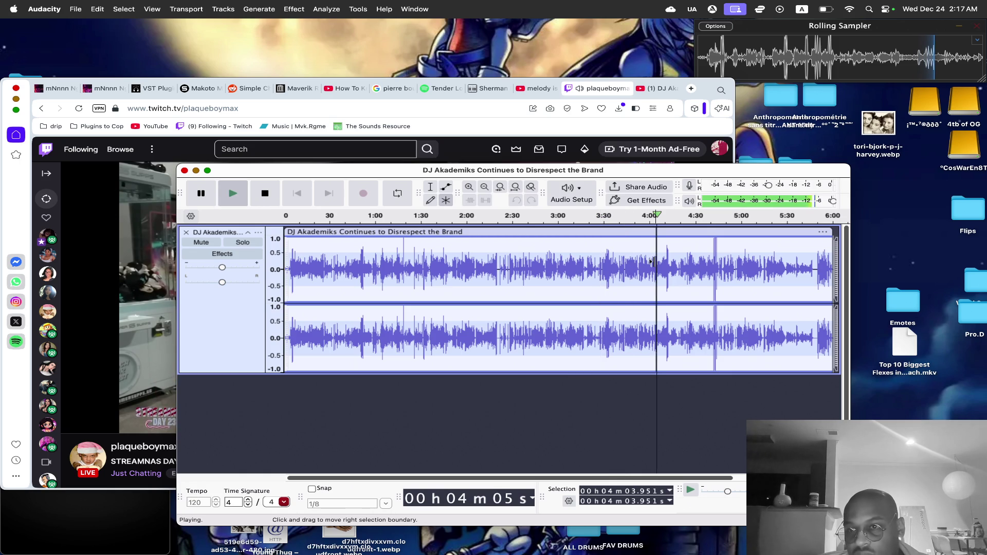
left_click(673, 259)
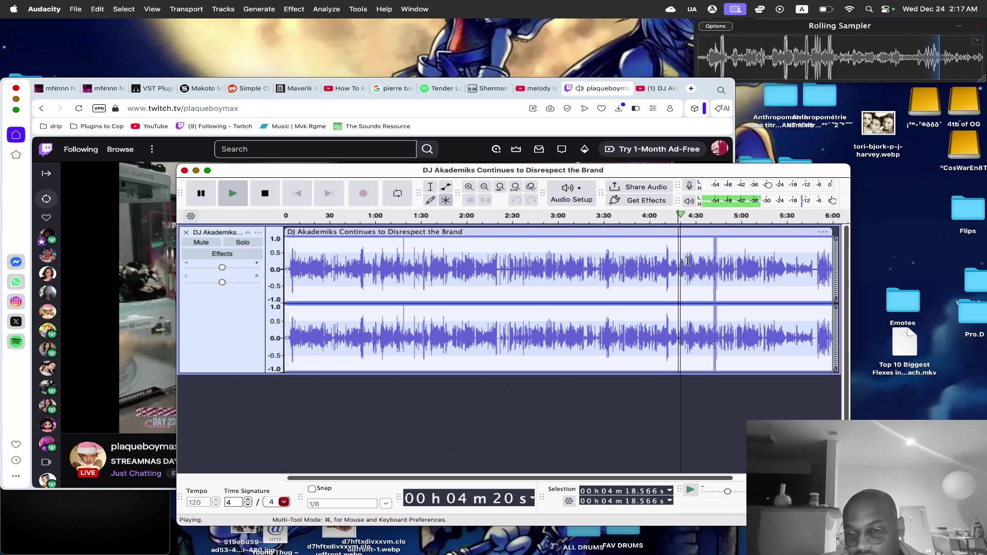
left_click(683, 258)
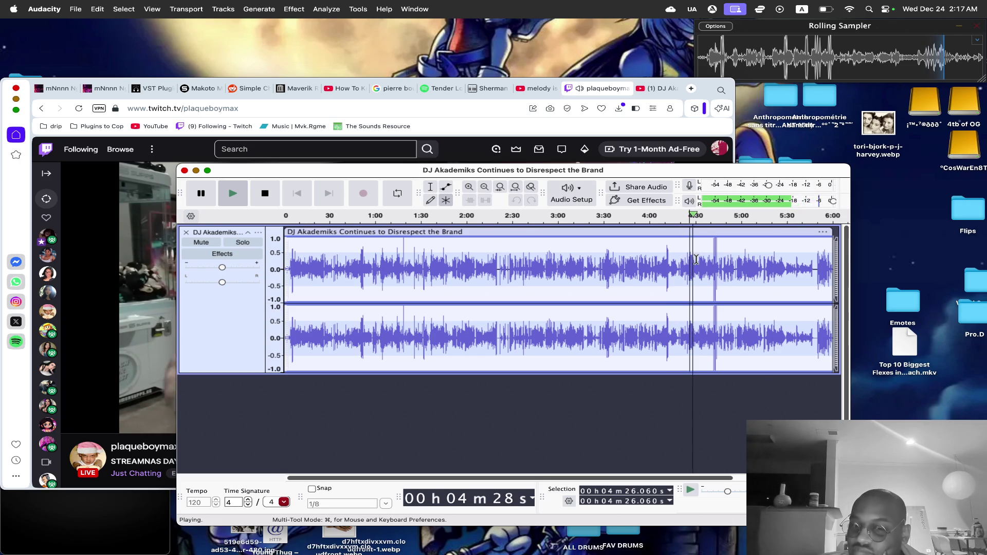
key("space")
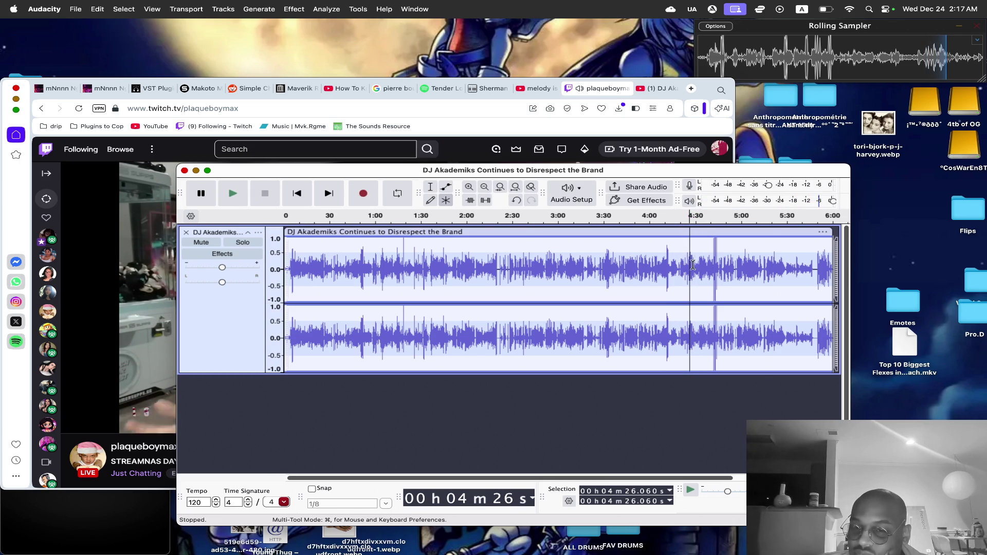
key("ctrl+z")
key("space")
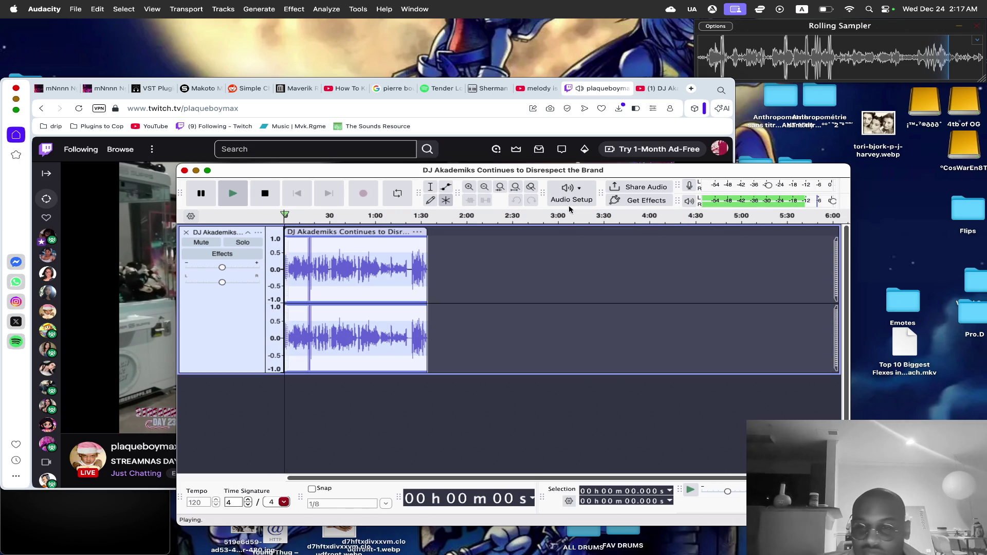
left_click(468, 189)
left_click(469, 189)
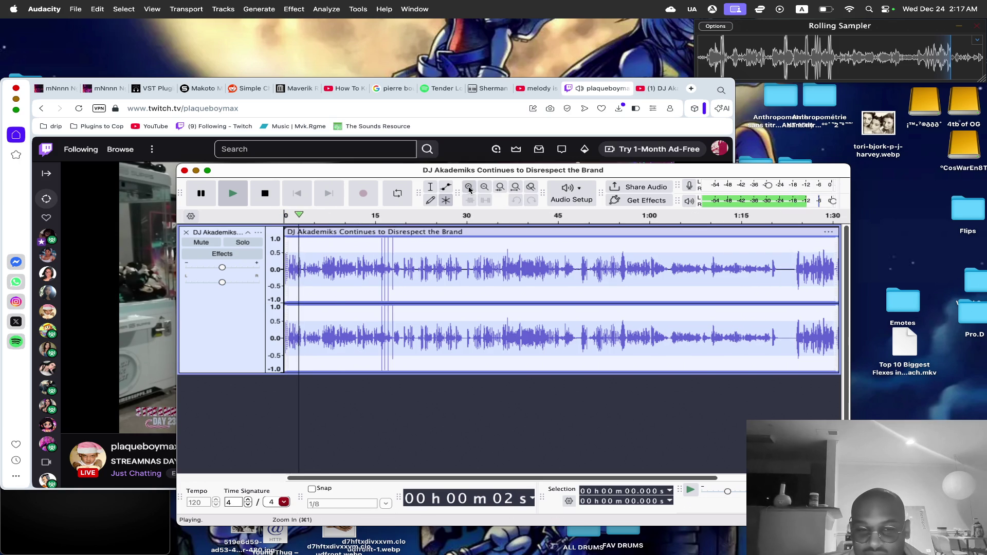
left_click(469, 189)
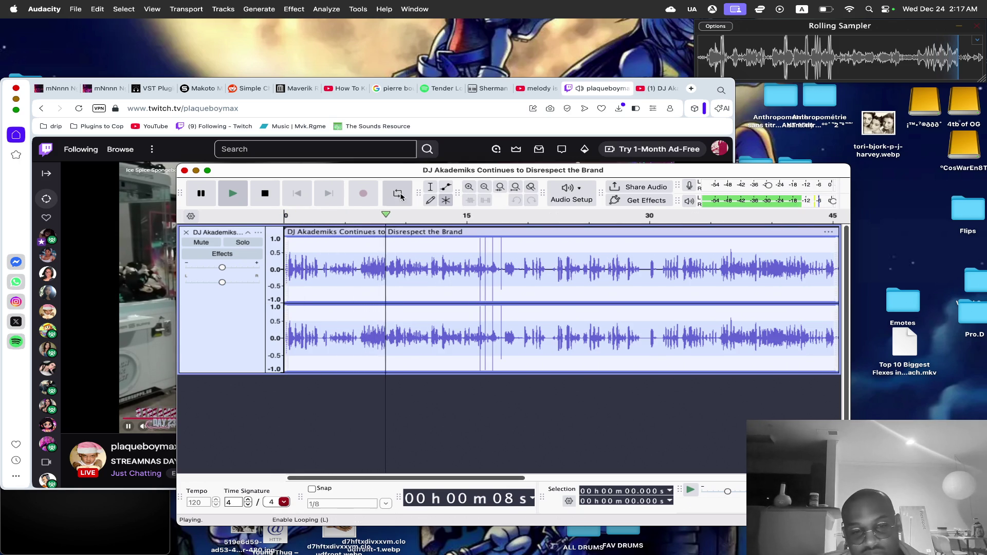
key("space")
left_click(348, 270)
key("space")
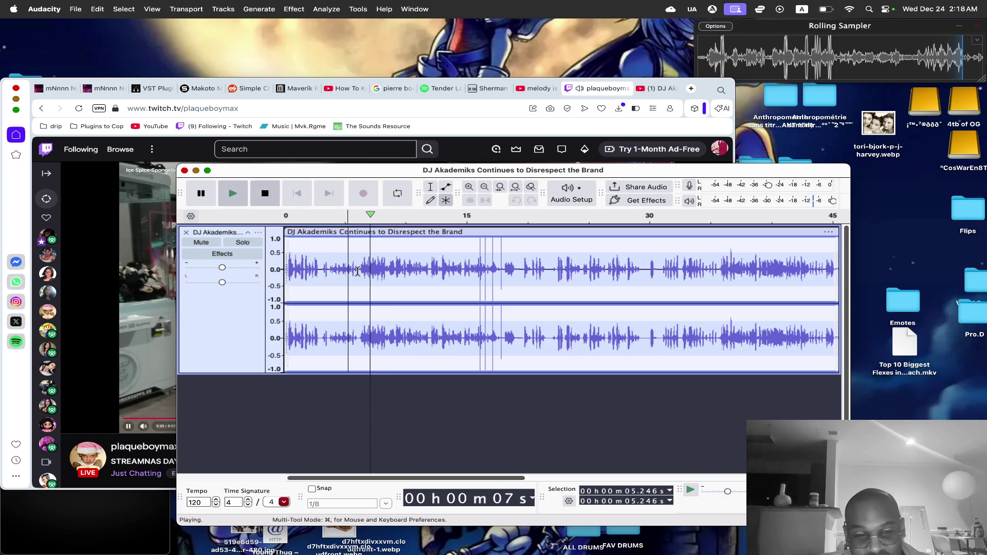
left_click_drag(357, 271, 187, 269)
key("Delete")
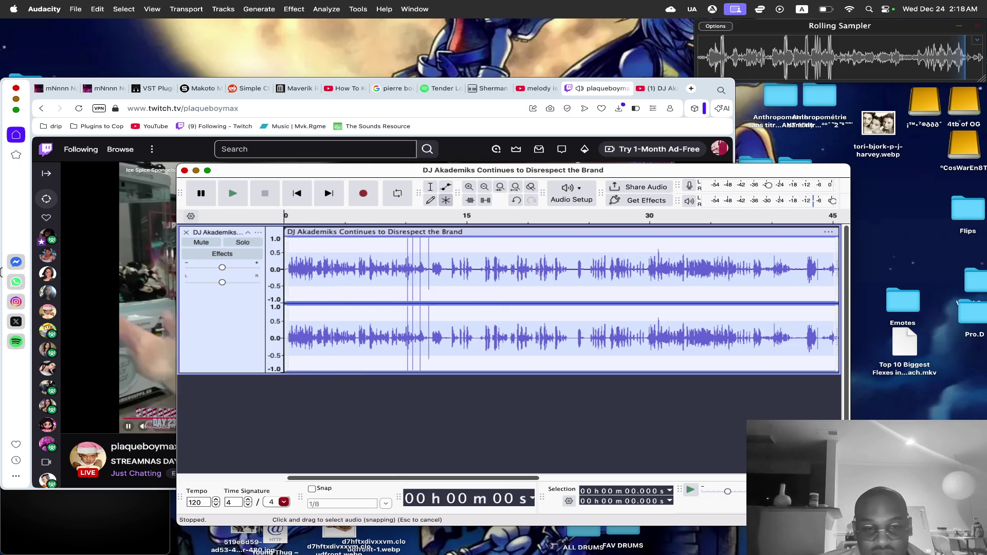
key("space")
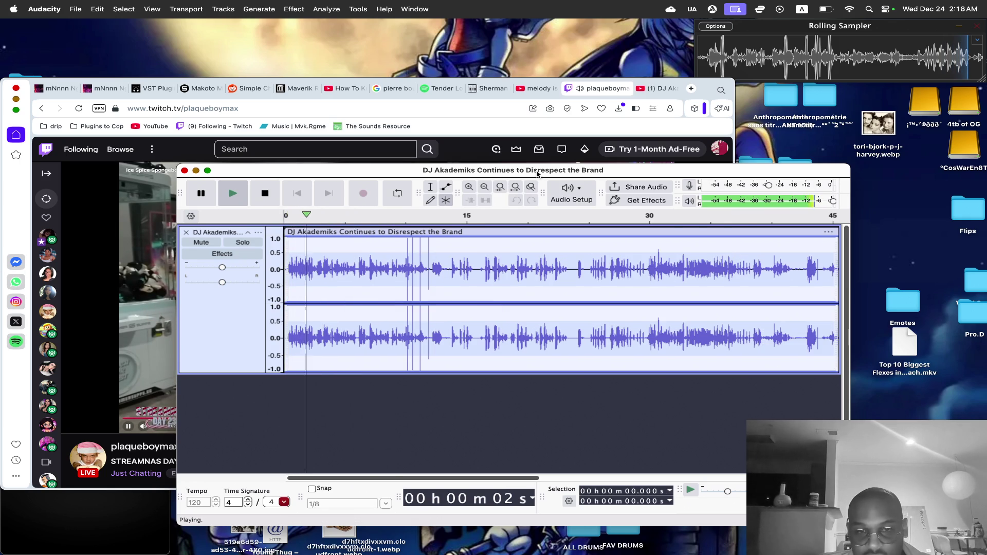
key("ctrl+1")
key("ctrl+1")
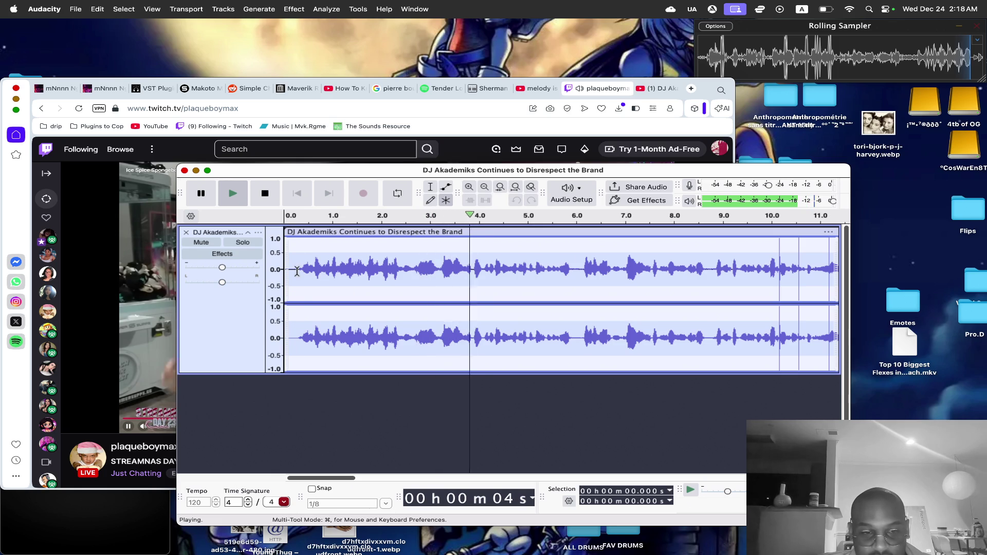
key("space")
key("space")
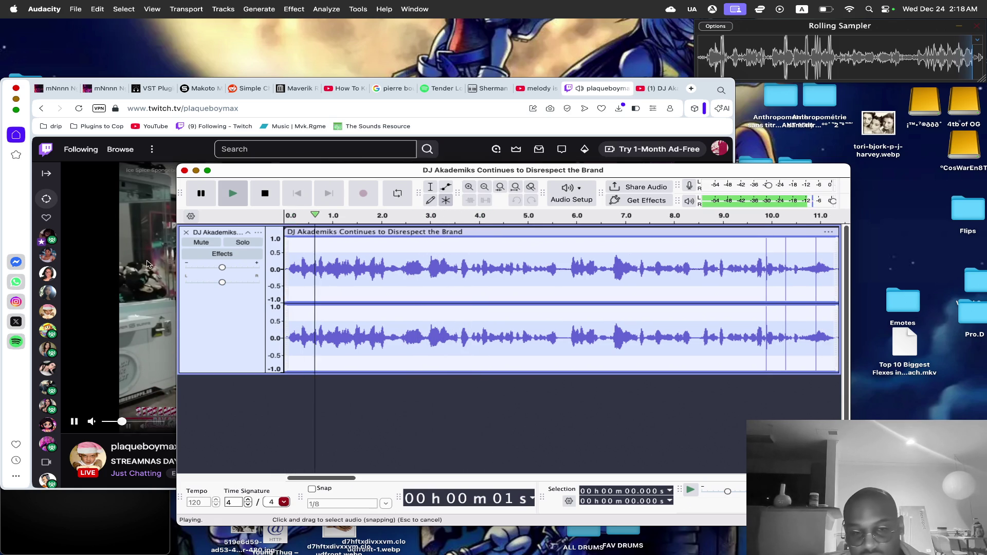
Zoom out and copy the passage from 7.6 s to 11.8 s.
left_click(484, 187)
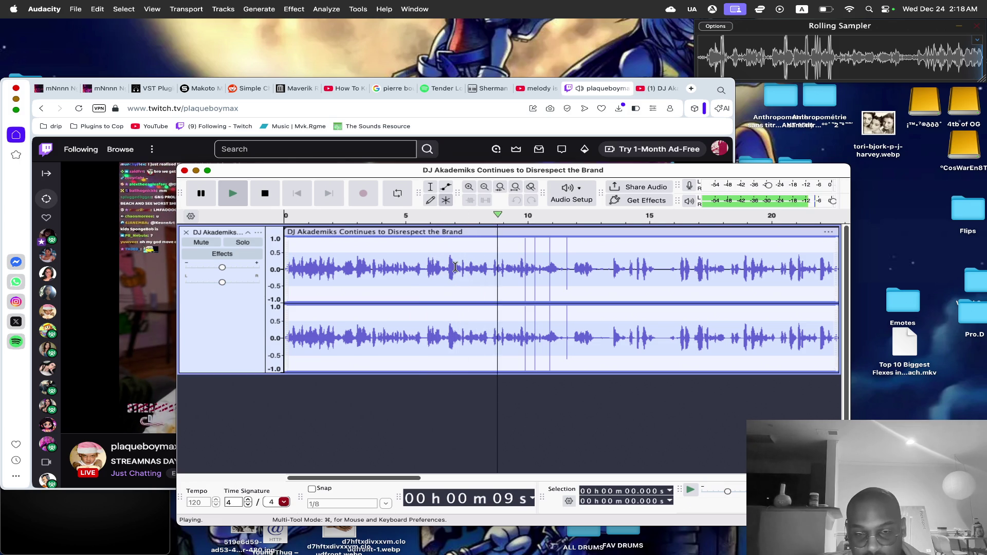
left_click(469, 266)
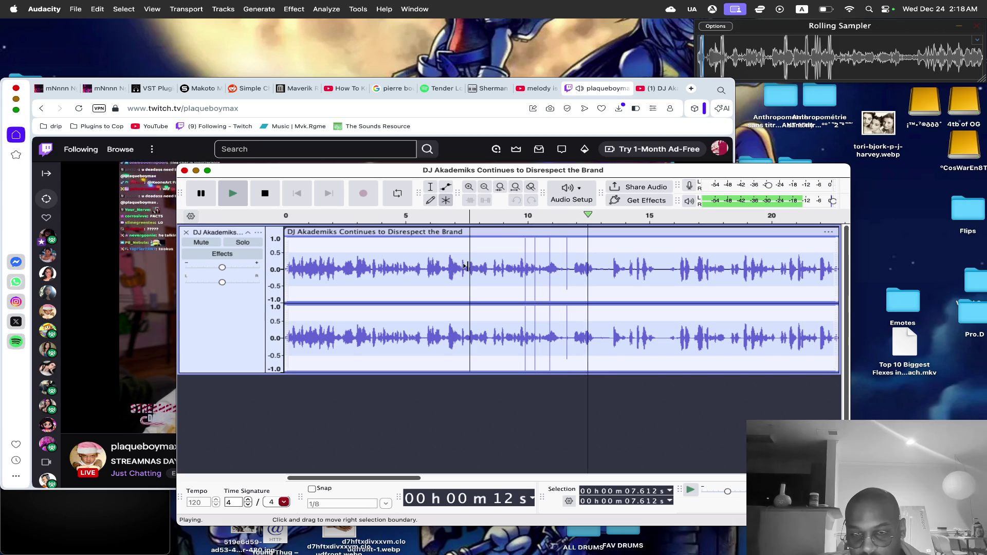
key("space")
left_click_drag(465, 266, 569, 269)
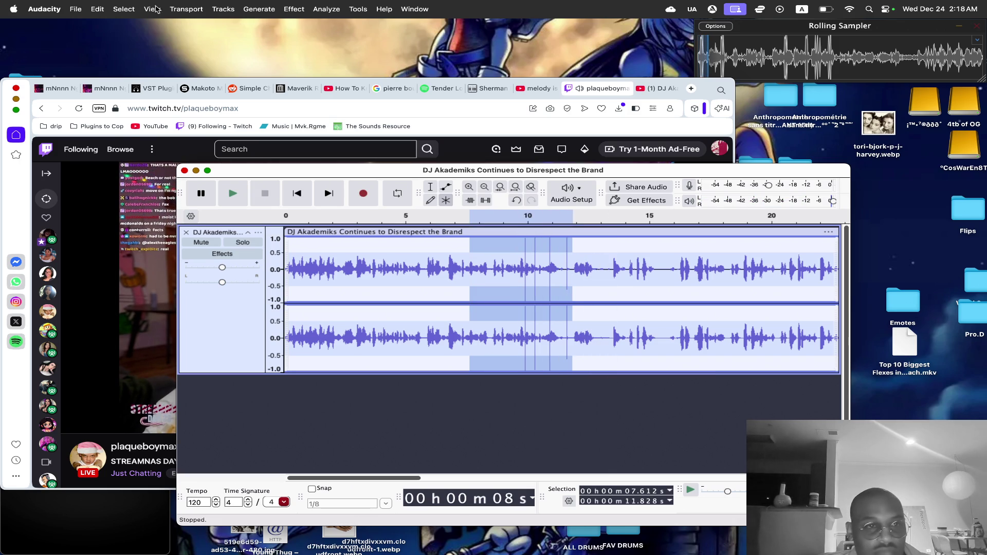
left_click(97, 9)
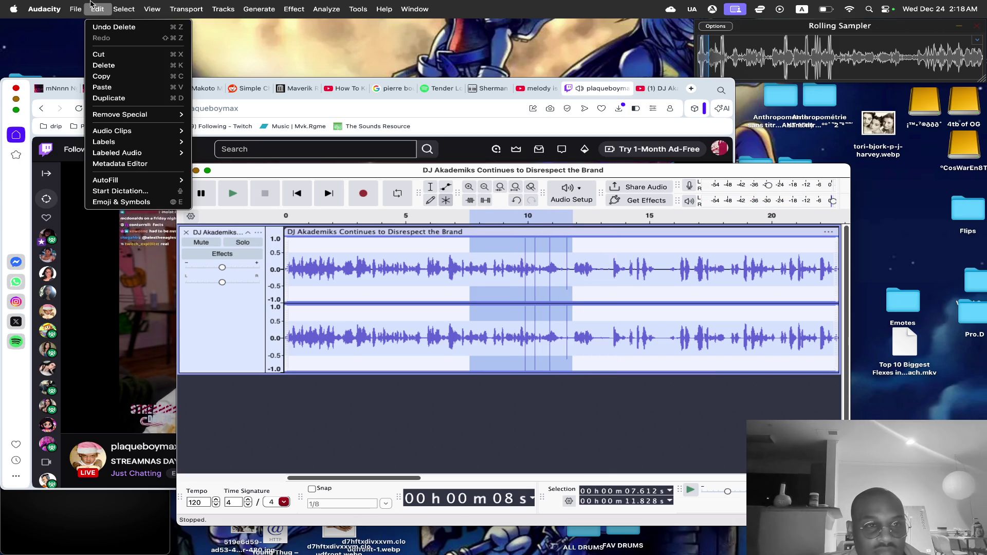
left_click(115, 77)
key("space")
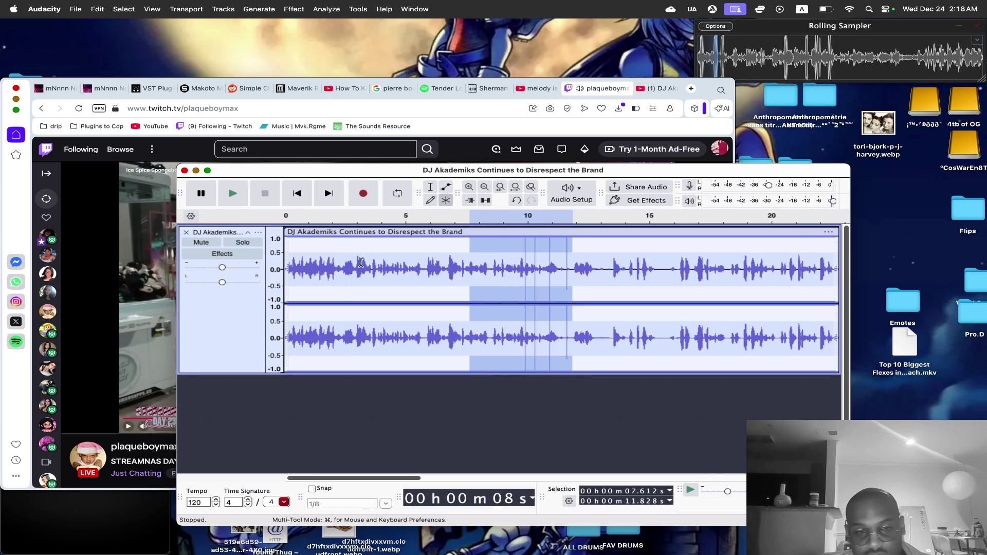
Audition the opening around 1.3–2.3 s and paste the copied passage at 3.841 s.
left_click(341, 273)
key("space")
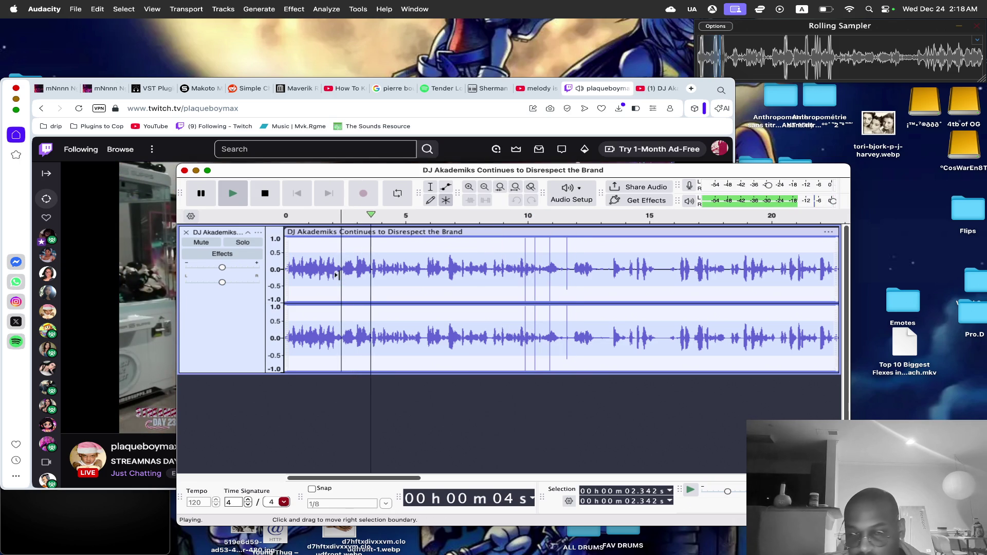
key("space")
key("space")
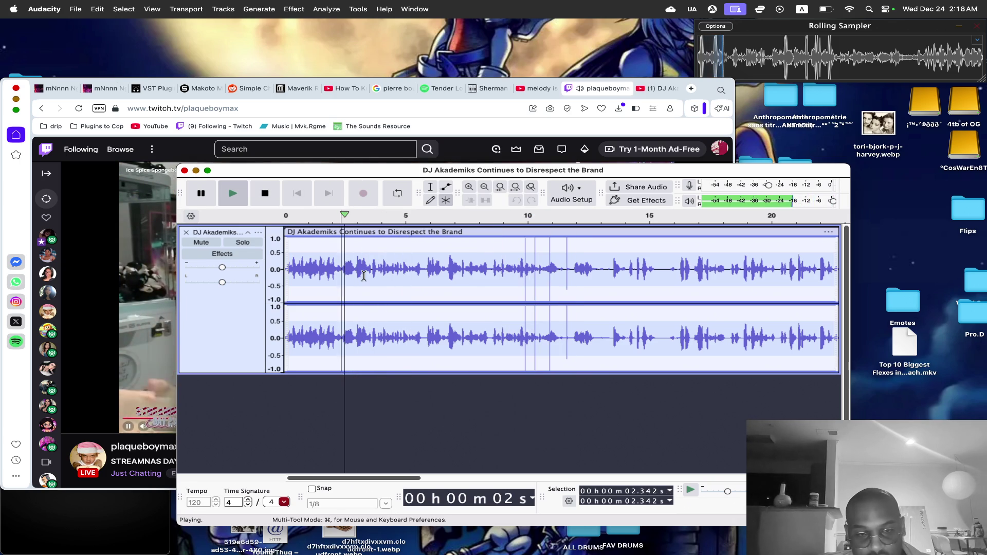
left_click(332, 274)
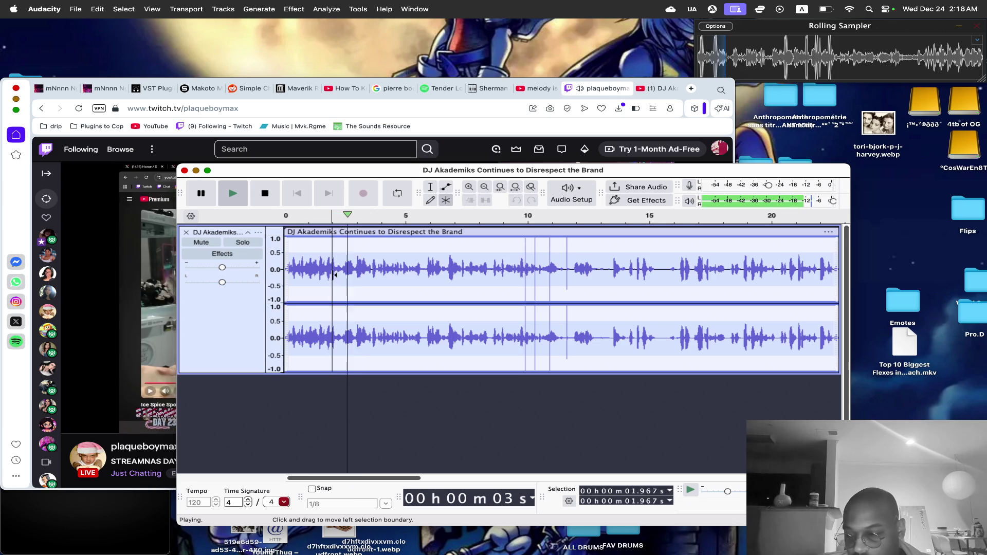
left_click(316, 275)
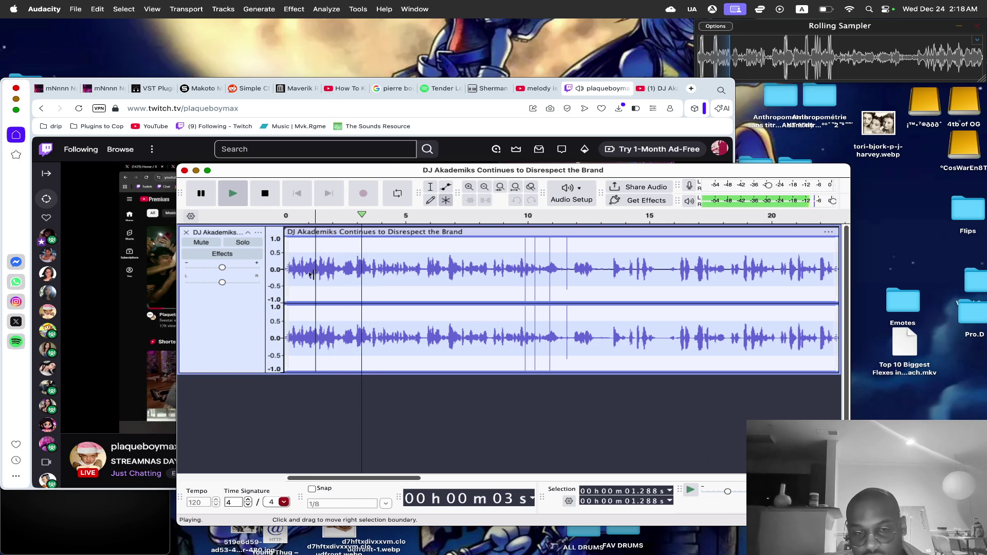
key("space")
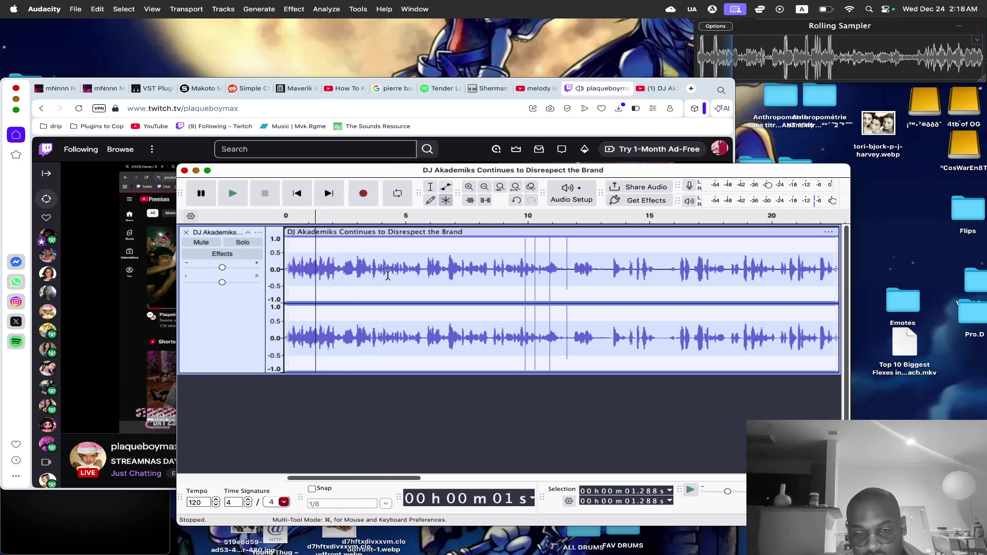
left_click(377, 268)
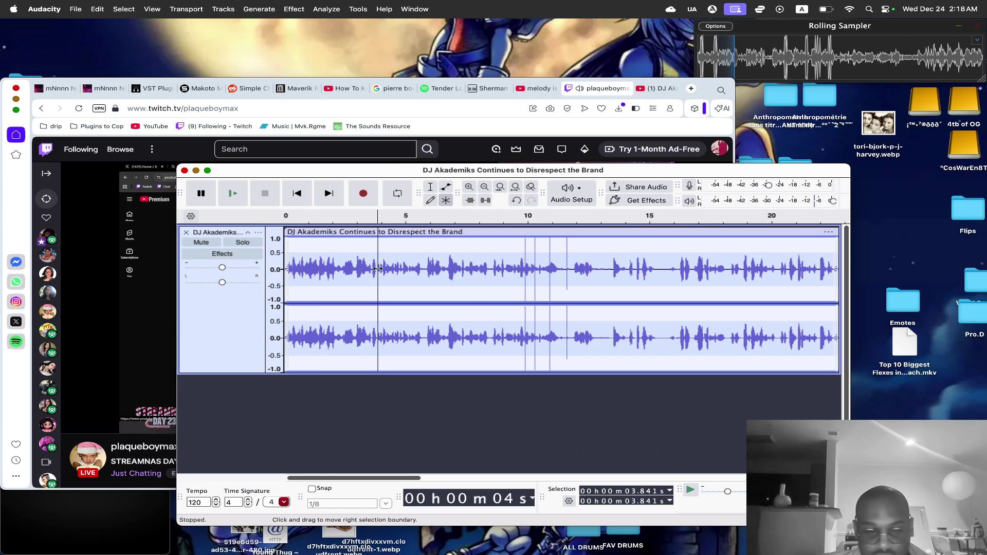
key("super+v")
Undo the paste after listening, then select the first 5.9 seconds of the clip.
left_click(319, 272)
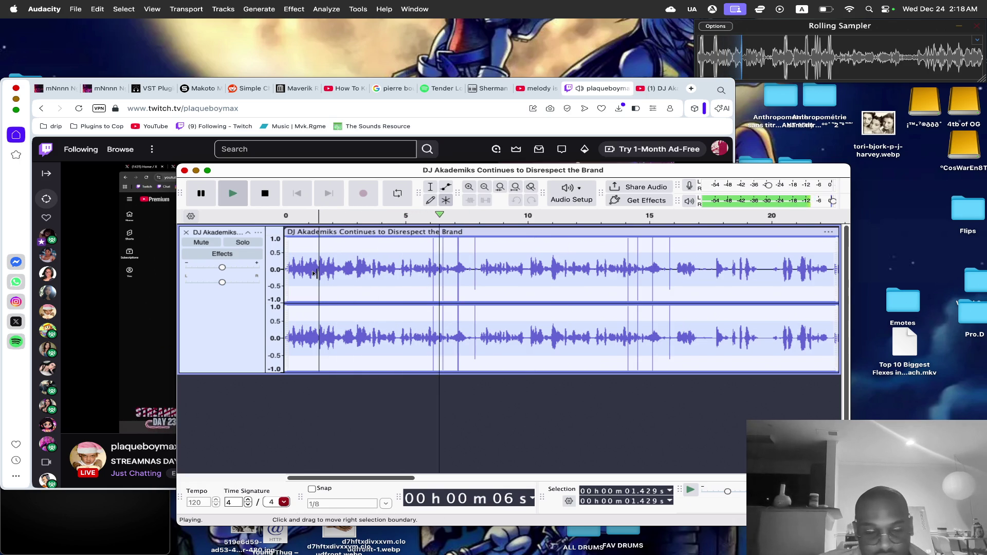
key("space")
key("super+z")
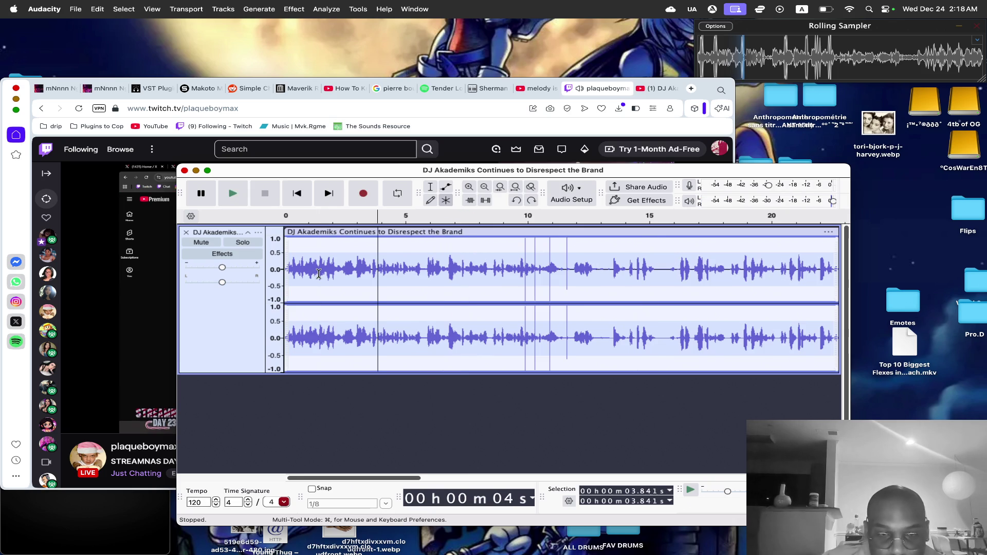
left_click(414, 277)
left_click(383, 272)
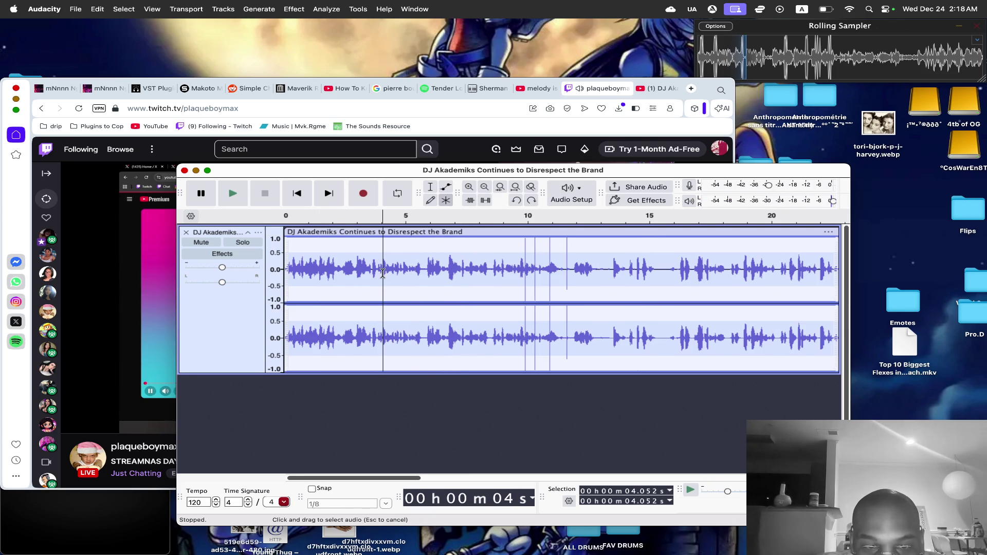
left_click_drag(378, 272, 486, 272)
left_click(329, 215)
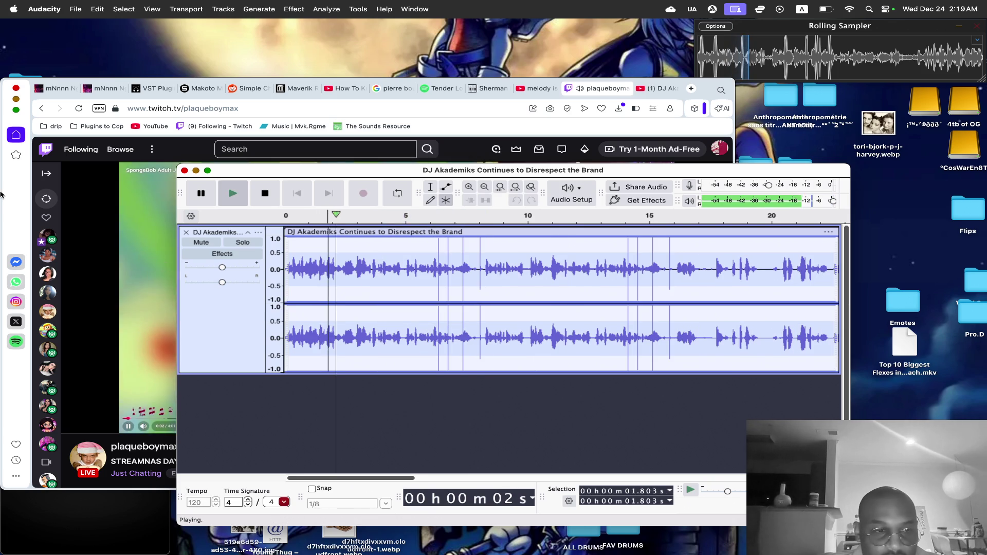
left_click(4, 193)
key("super+Tab")
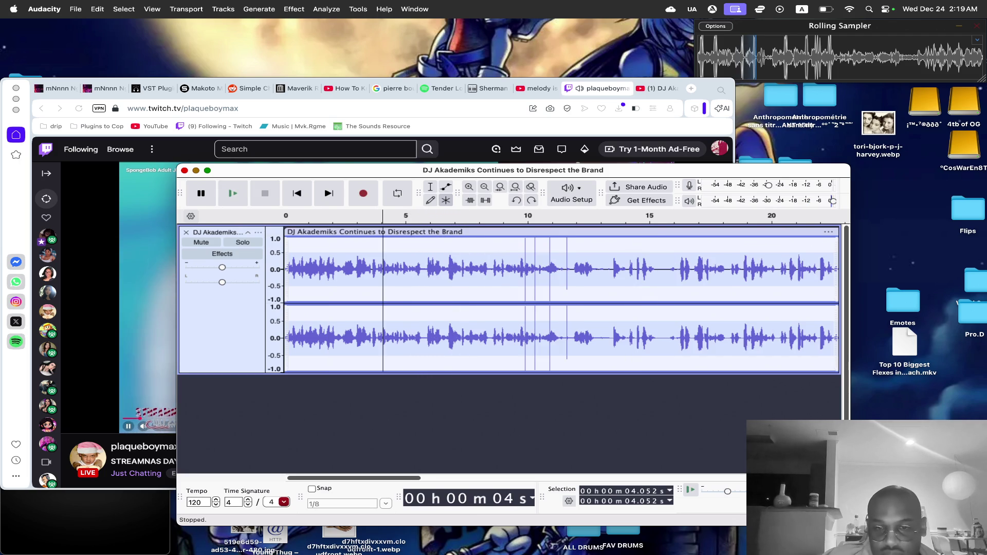
key("space")
left_click_drag(287, 334, 429, 334)
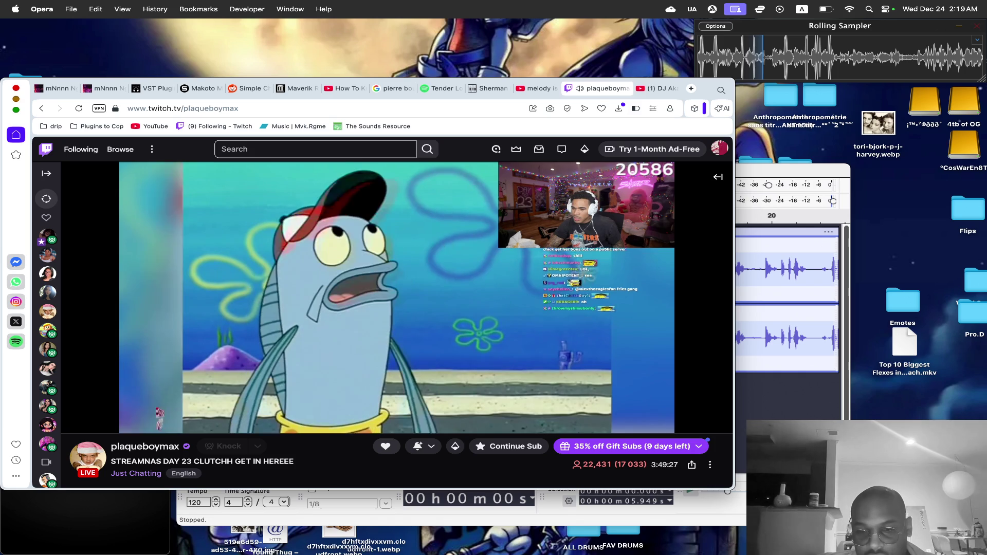
Delete the selected first 5.9 seconds and play the shortened clip back.
key("space")
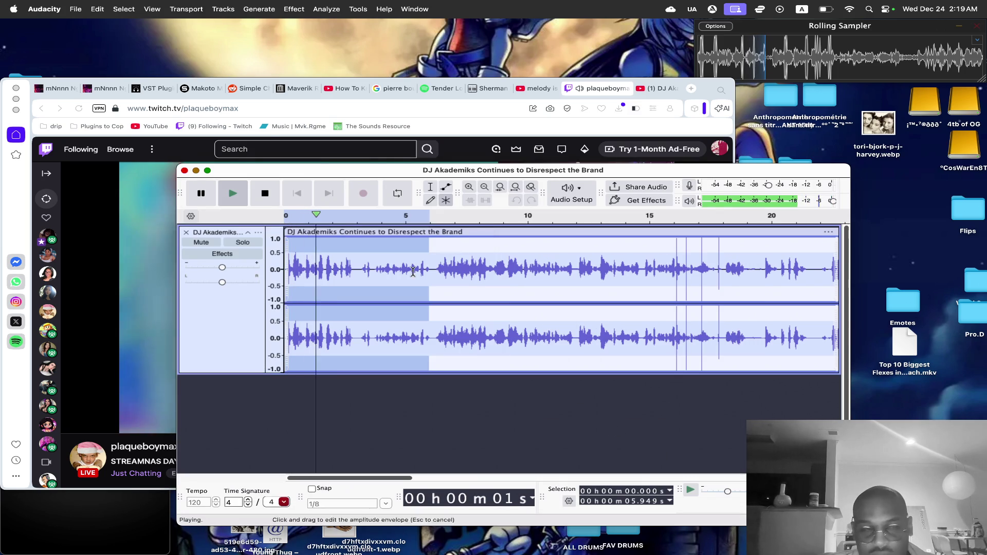
left_click(97, 9)
left_click(410, 427)
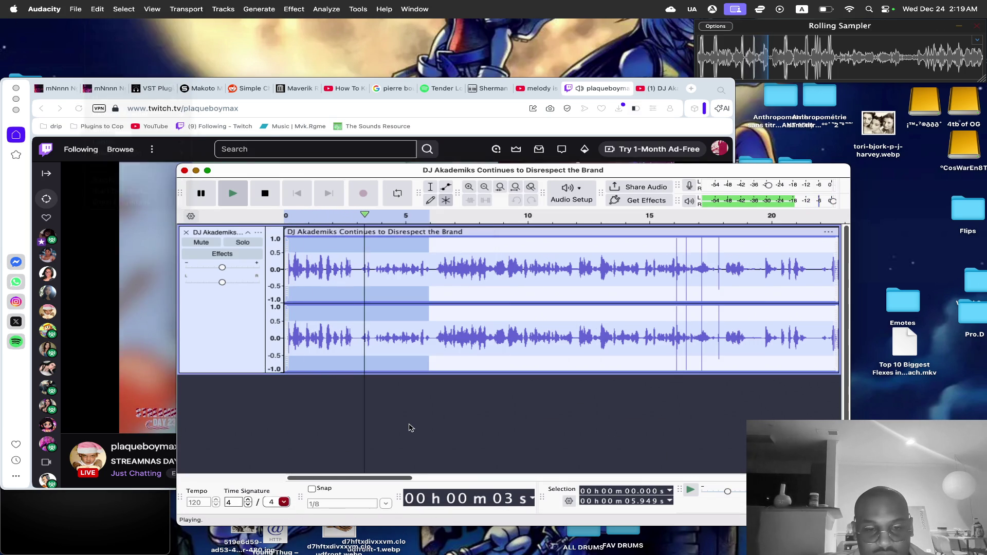
key("space")
key("Delete")
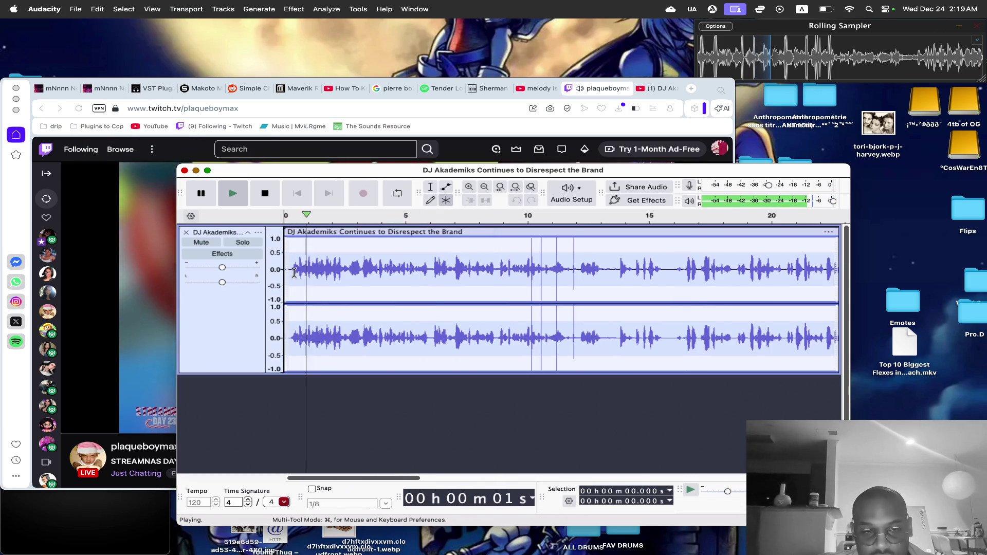
left_click_drag(290, 268, 283, 268)
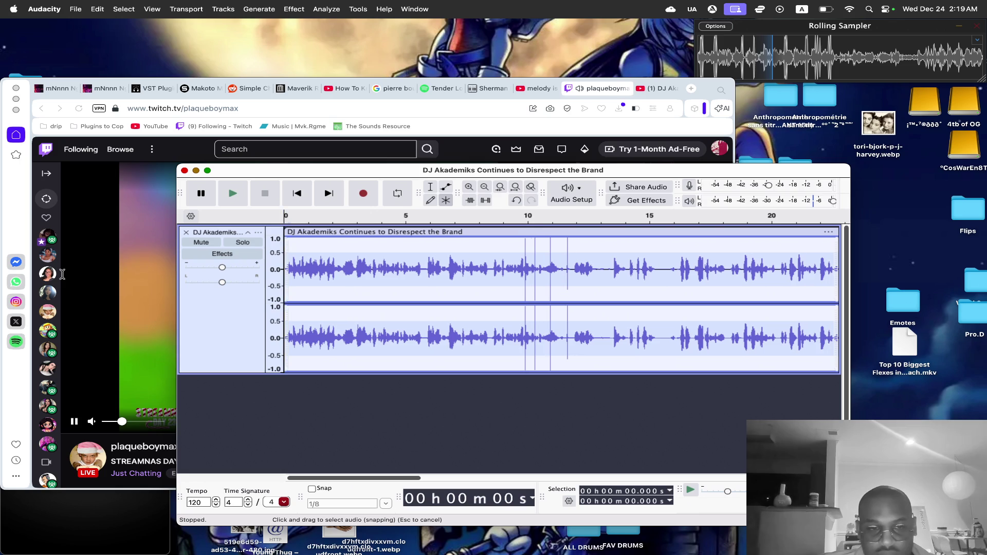
key("Delete")
key("space")
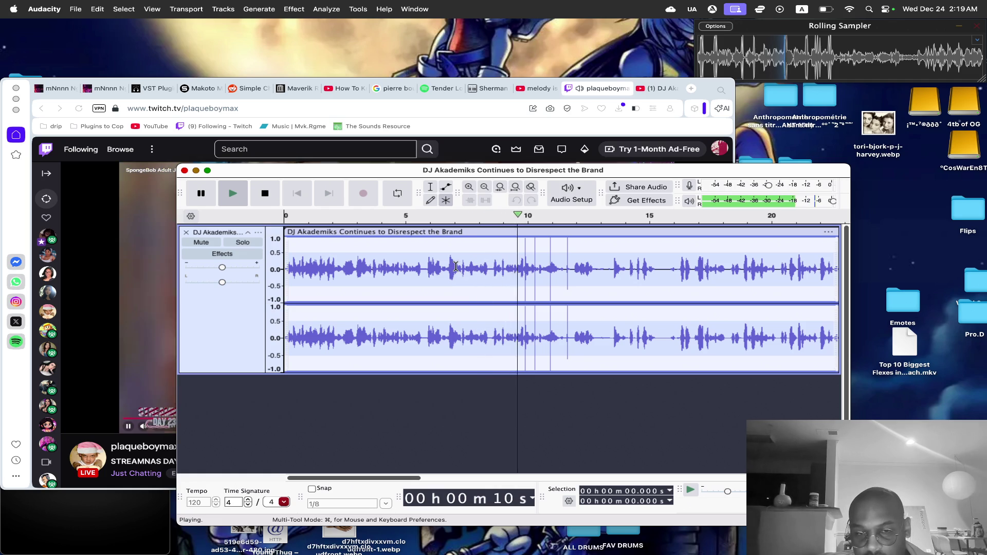
key("space")
Audition from about 7.4 s and select the passage from 7.4 s to 11.9 s.
left_click(461, 266)
key("space")
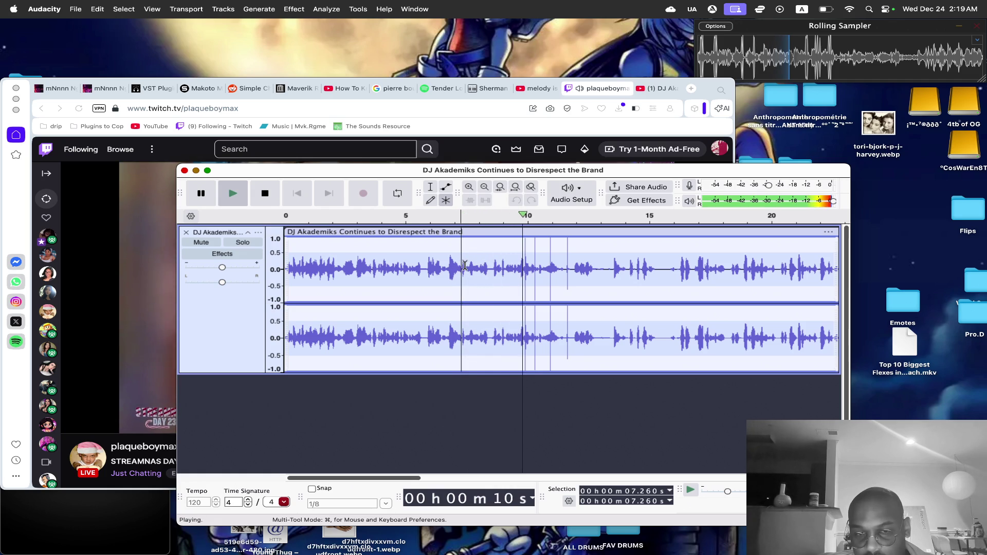
left_click(465, 266)
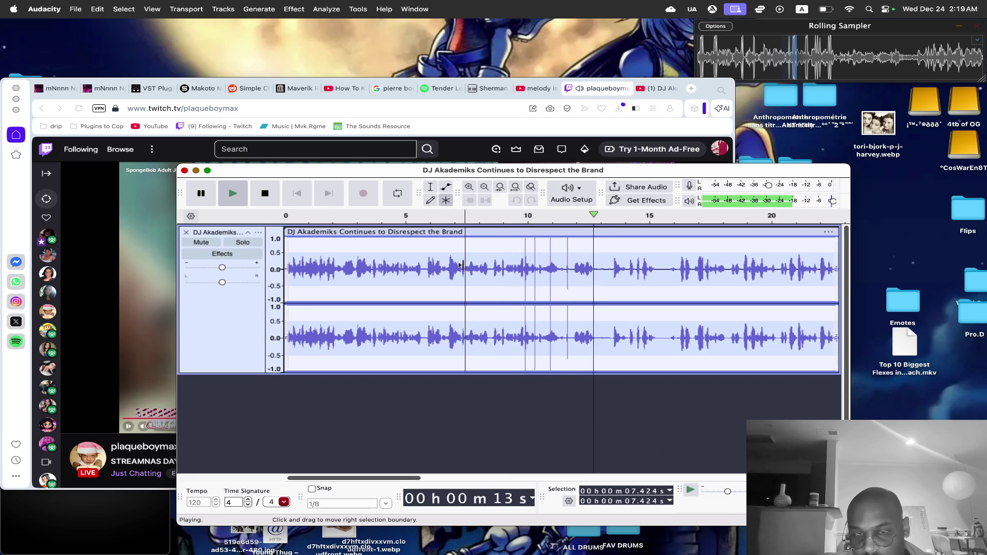
left_click_drag(461, 264, 573, 264)
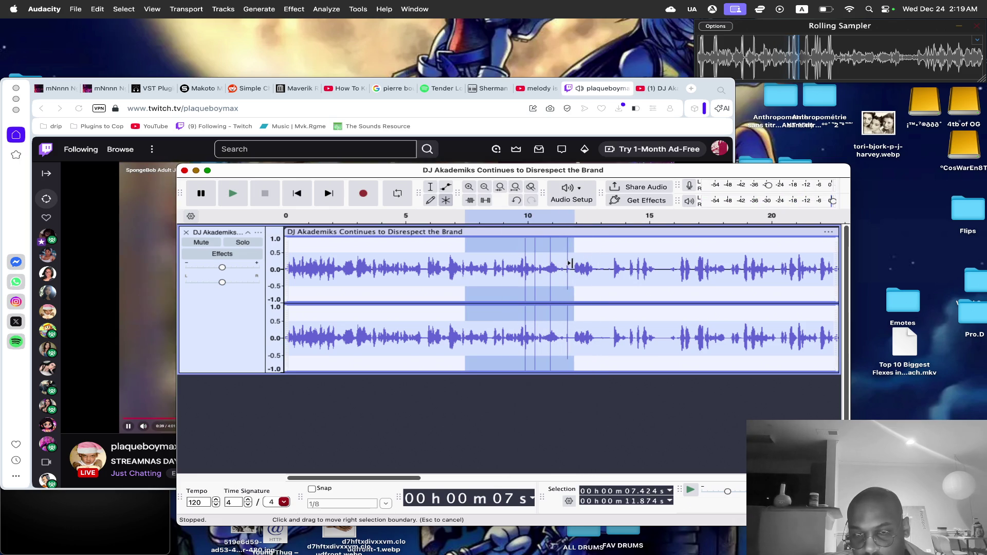
Copy the marked passage and replay the clip from near 0.4 seconds.
left_click(97, 8)
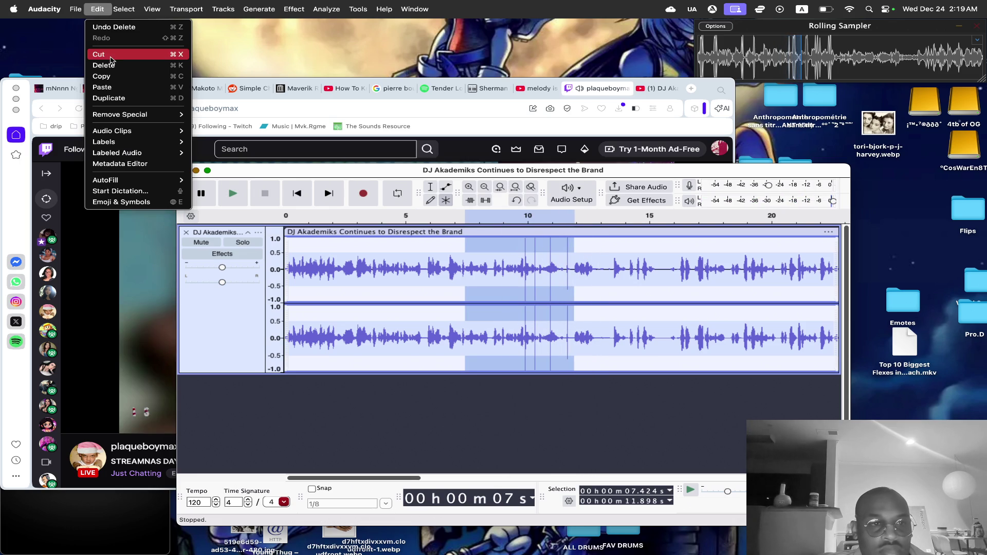
left_click(110, 76)
left_click(295, 273)
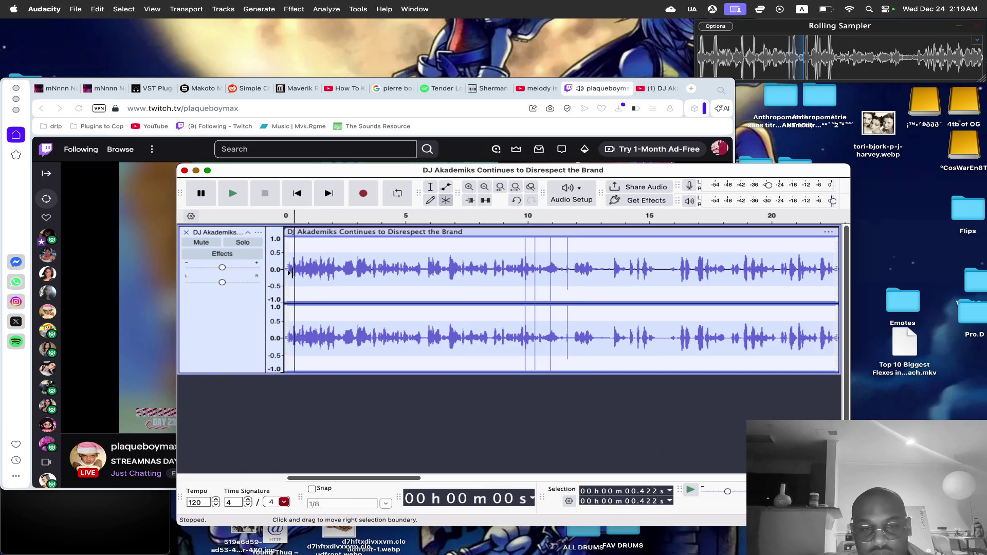
key("space")
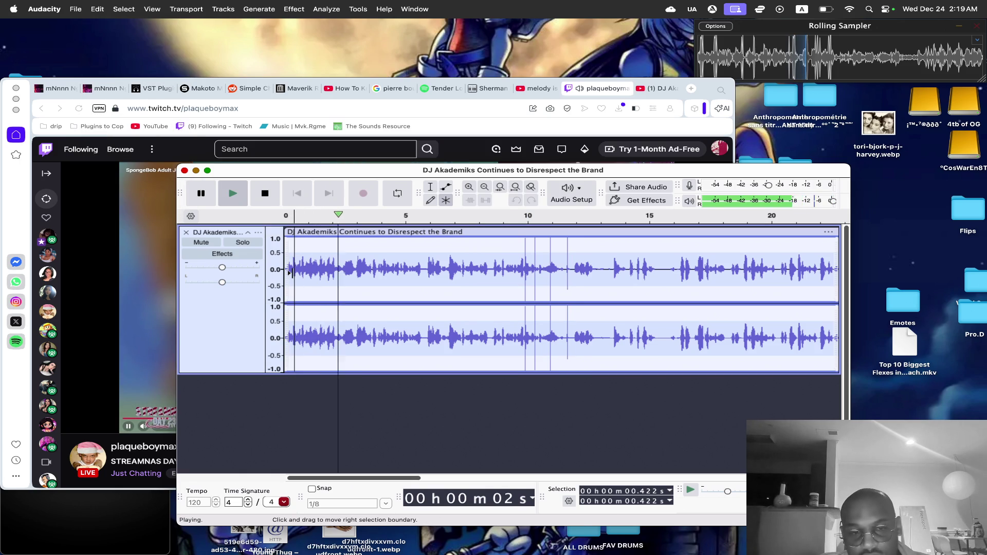
key("space")
key("space")
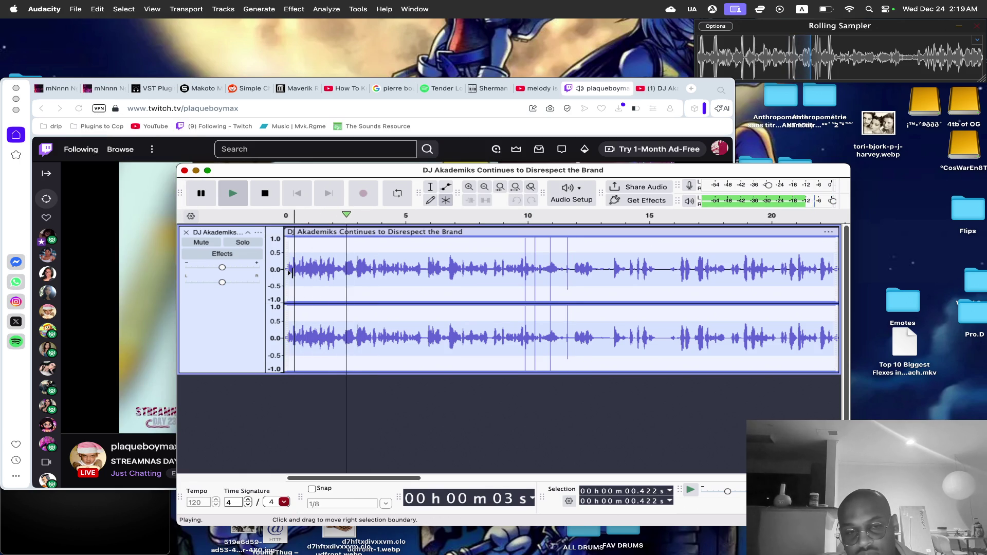
key("space")
key("space")
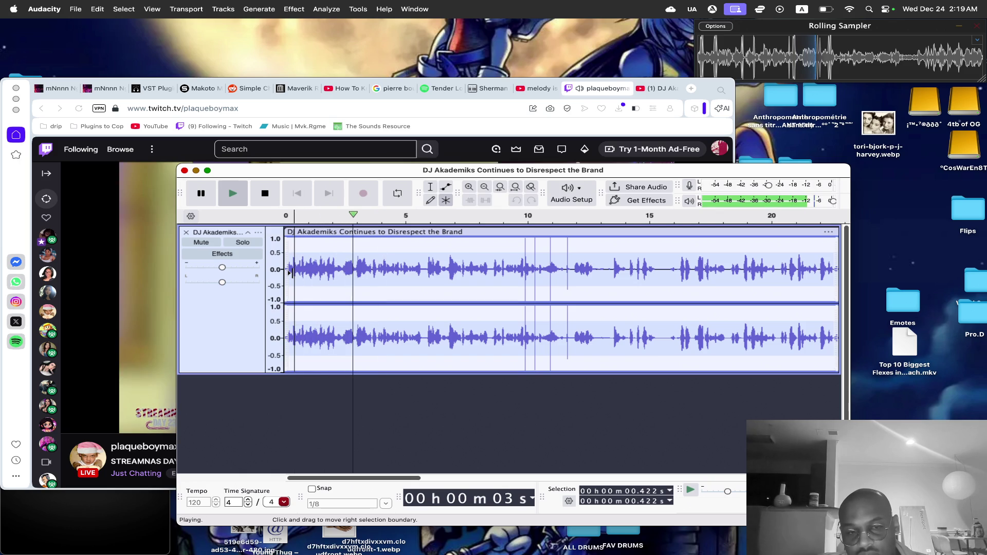
key("space")
Undo the last edit, play the clip from the beginning, and mark about 17.9 seconds.
left_click(355, 270)
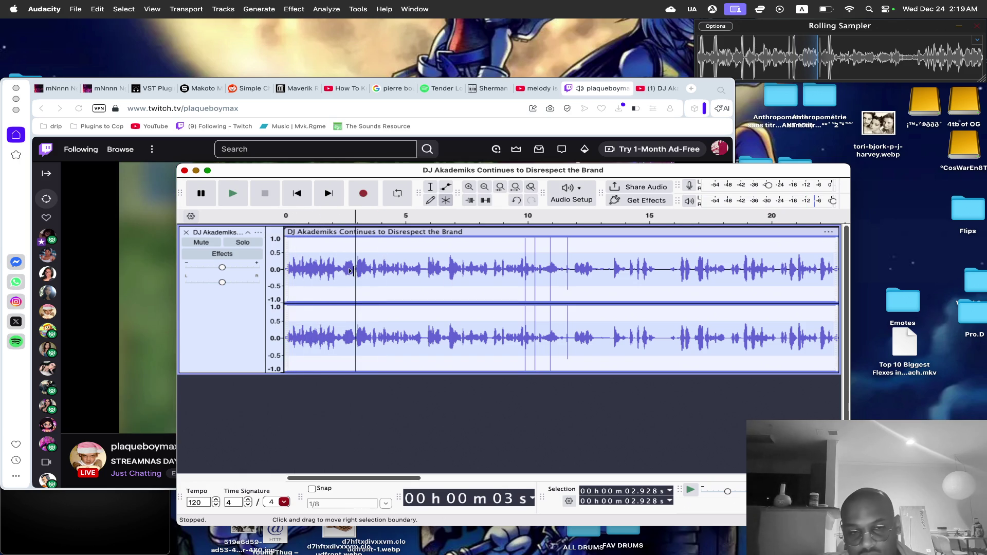
key("ctrl+z")
left_click(303, 271)
key("space")
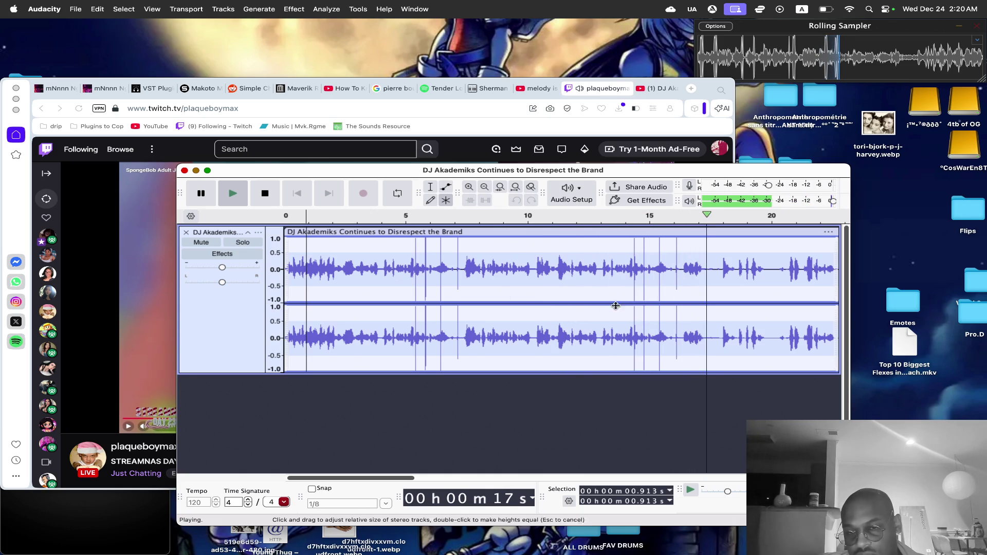
key("space")
left_click(718, 266)
scroll(724, 267, "right", 3)
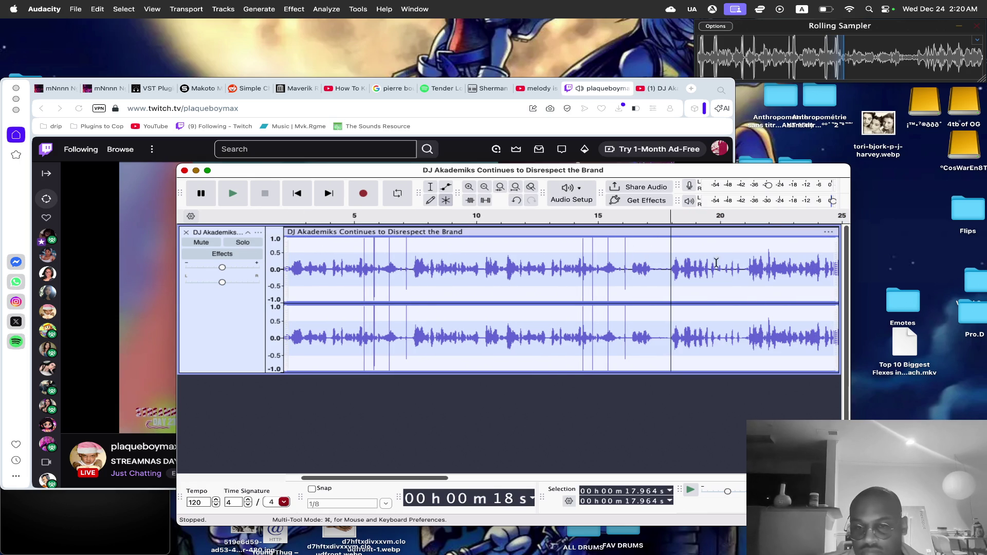
Zoom out and delete everything from 17.893 seconds to the end of the track.
left_click(484, 186)
left_click(484, 186)
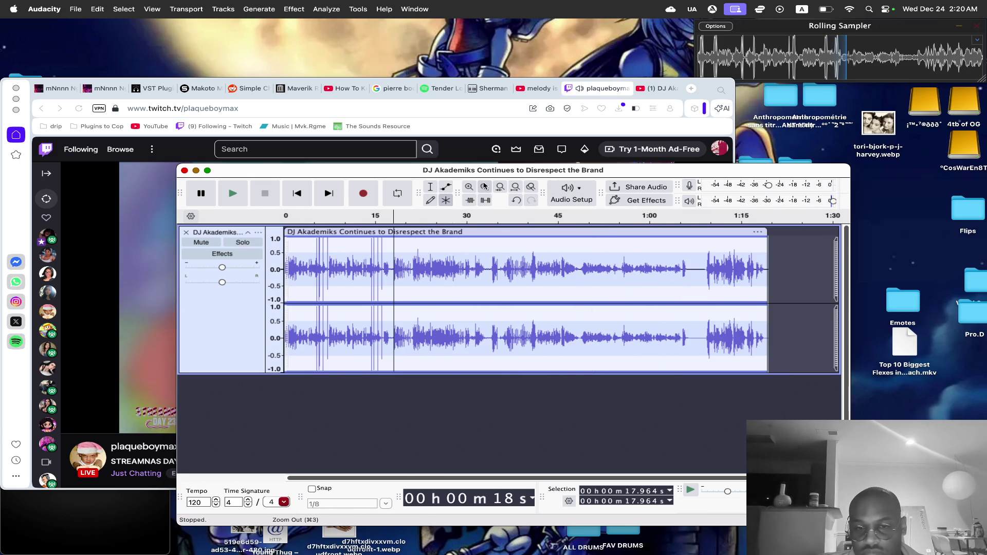
left_click(389, 261)
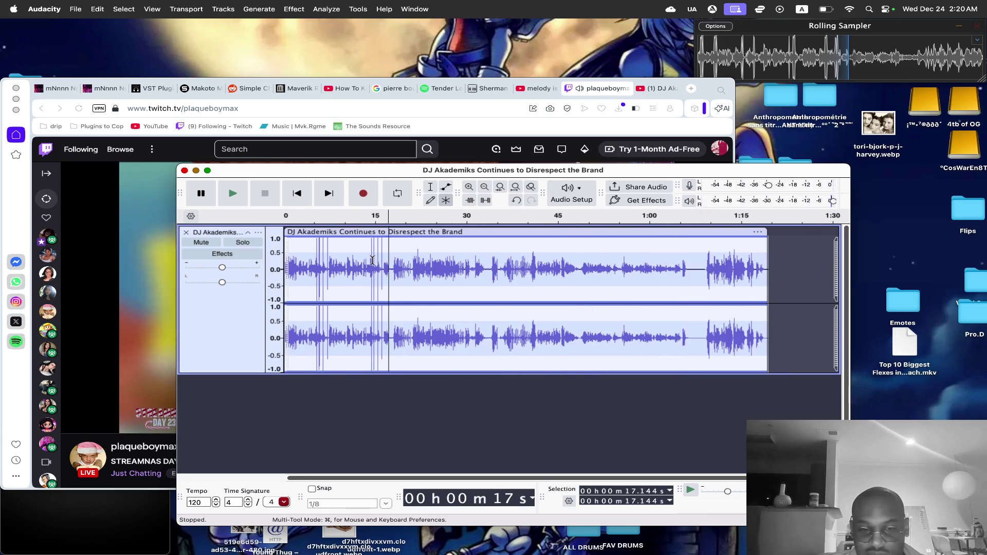
left_click_drag(393, 261, 976, 267)
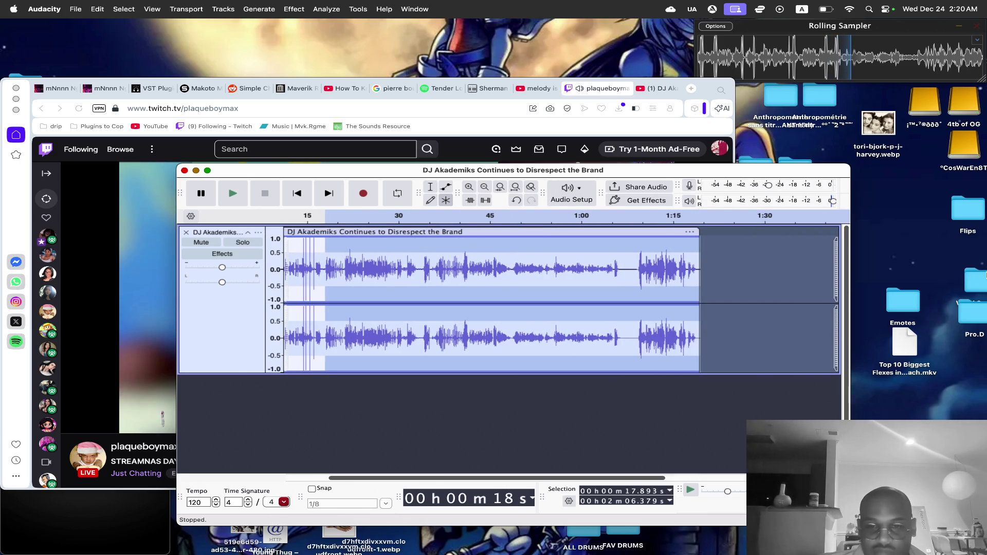
key("Delete")
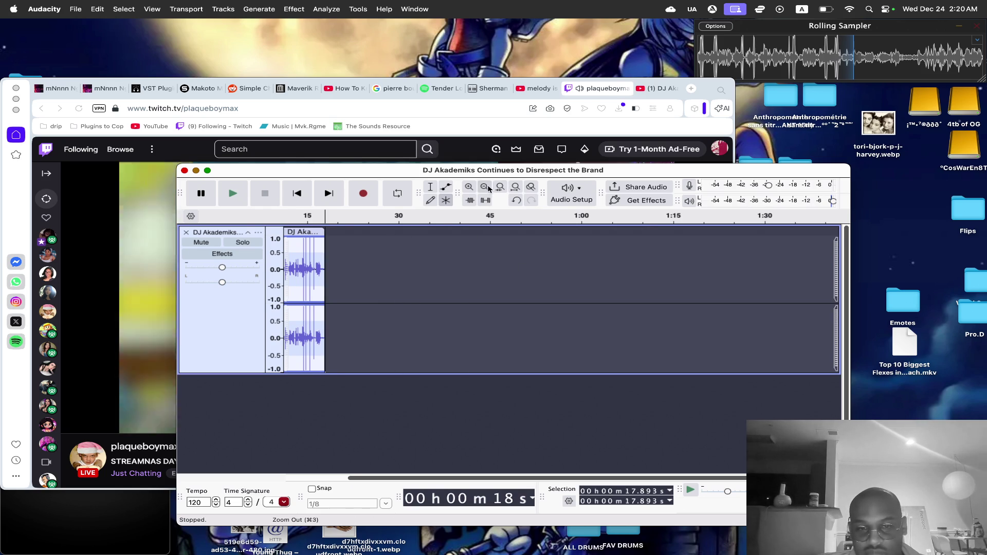
Fit the shortened clip in view and return to its start.
left_click(484, 188)
left_click(470, 189)
left_click(469, 188)
left_click(469, 188)
left_click(469, 188)
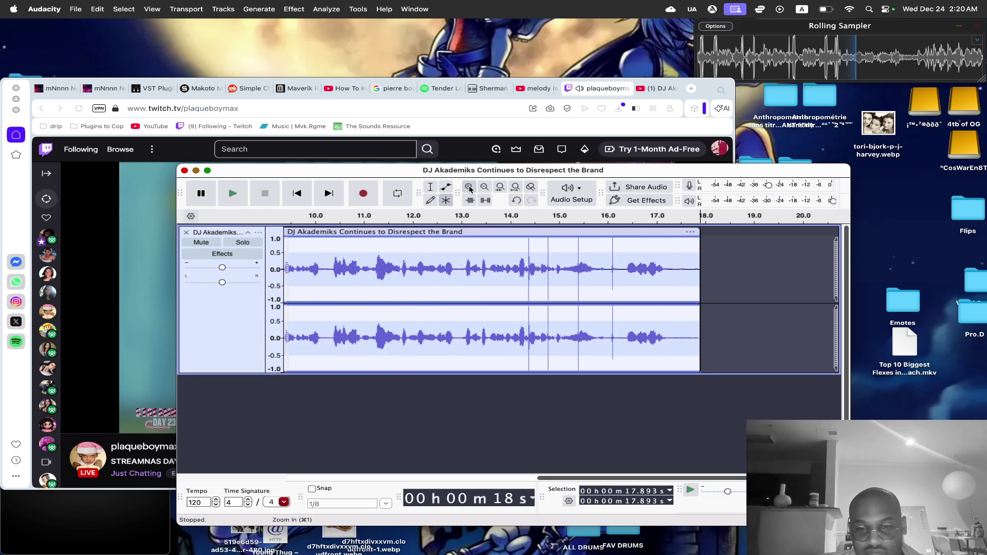
left_click(297, 194)
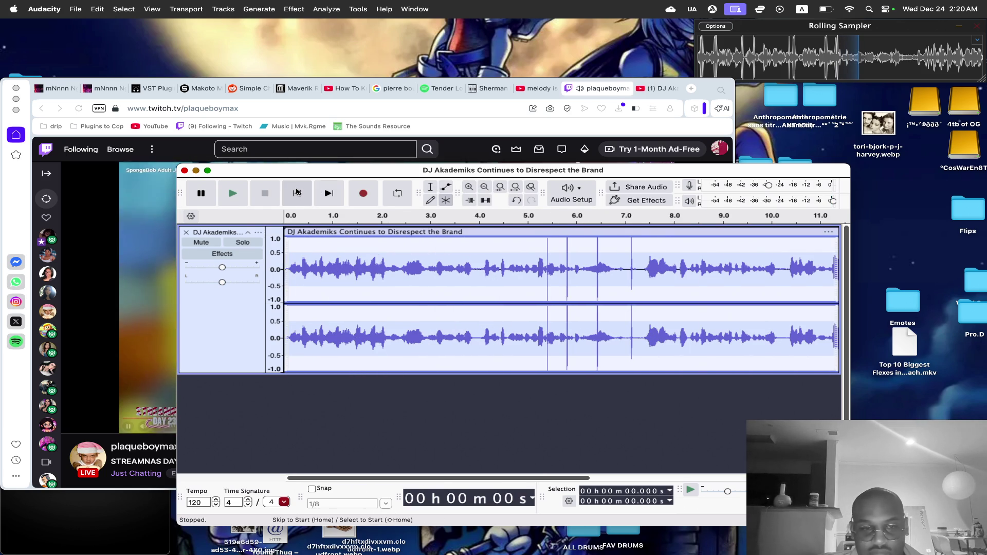
left_click(71, 5)
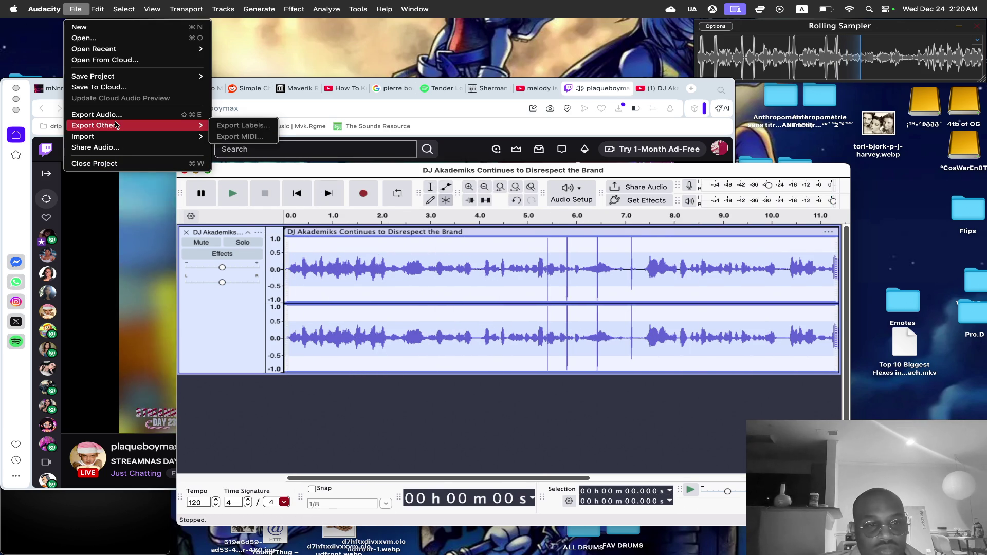
Start an audio export to the computer and select the file name without its extension.
left_click(61, 177)
left_click(61, 177)
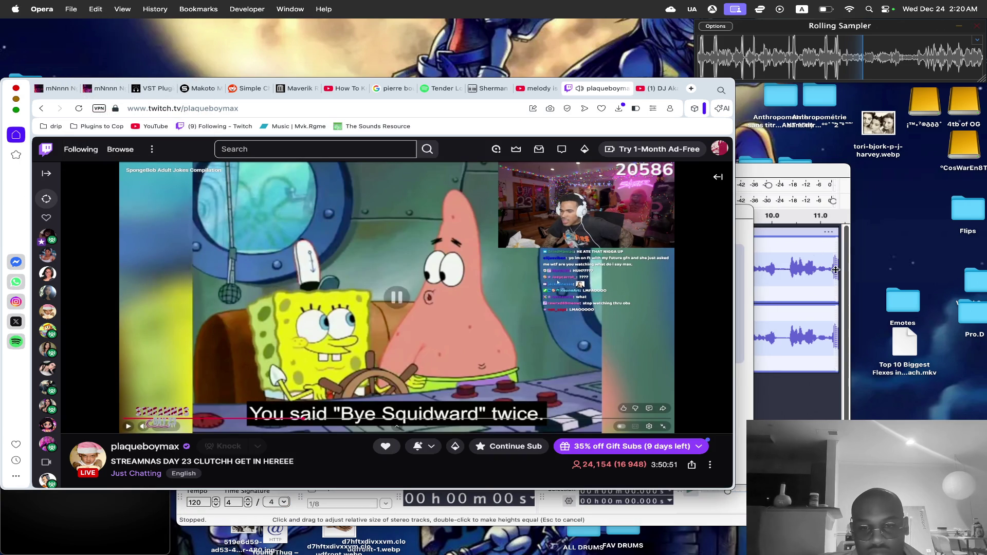
left_click(748, 222)
left_click(571, 443)
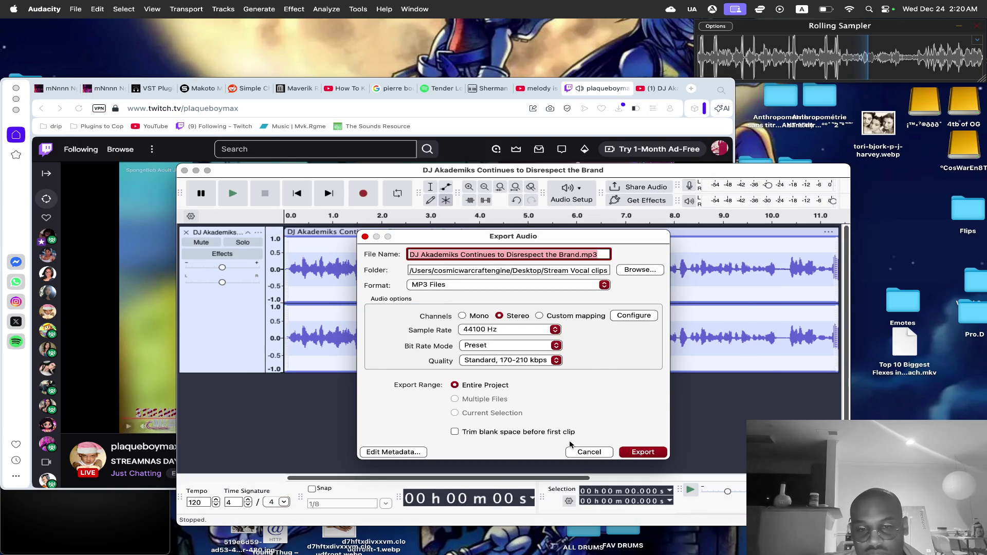
key("Right")
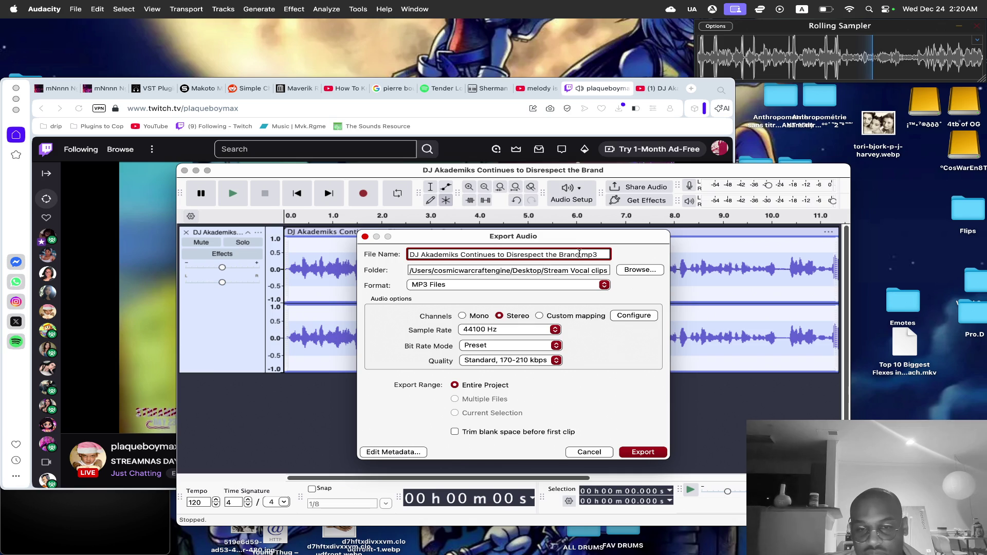
left_click_drag(579, 254, 379, 253)
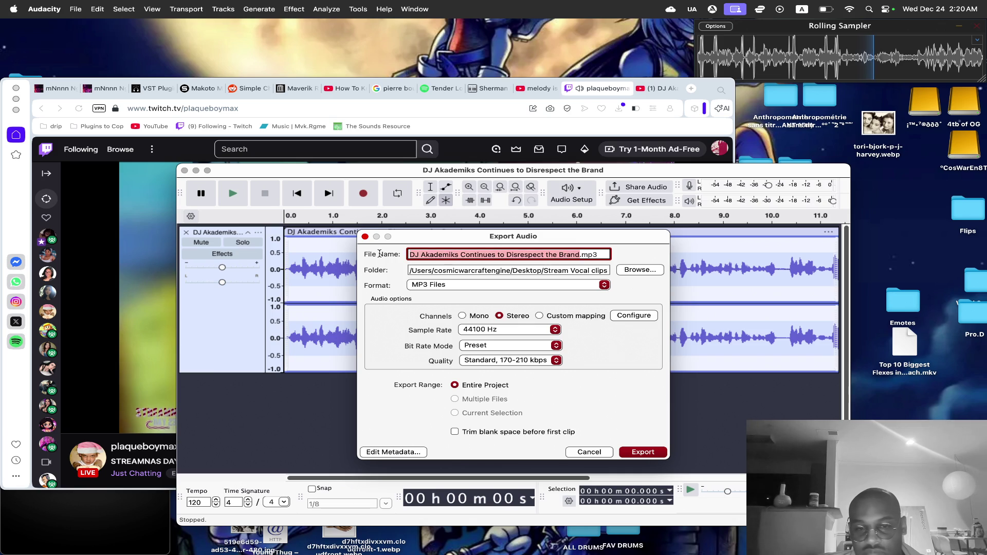
Export the MP3 as 'Desus and Mero - We Dont Respect u vocal clip 2.mp3' into Stream Vocal clips.
left_click(627, 270)
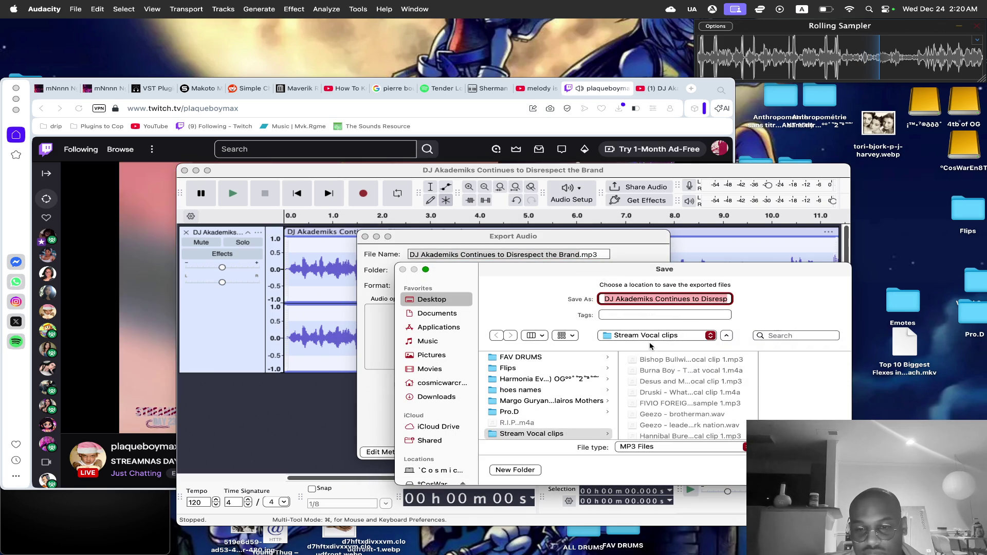
left_click(666, 382)
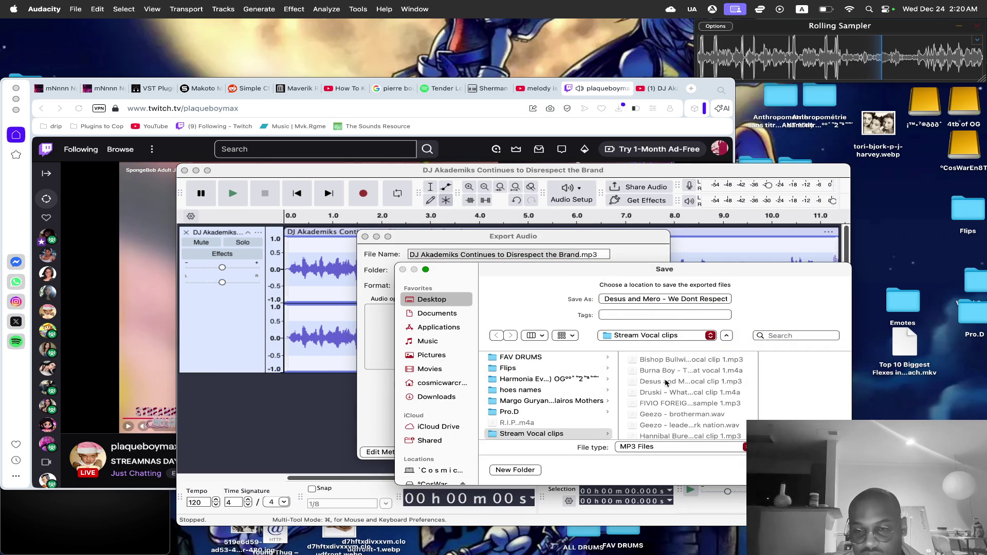
left_click(706, 301)
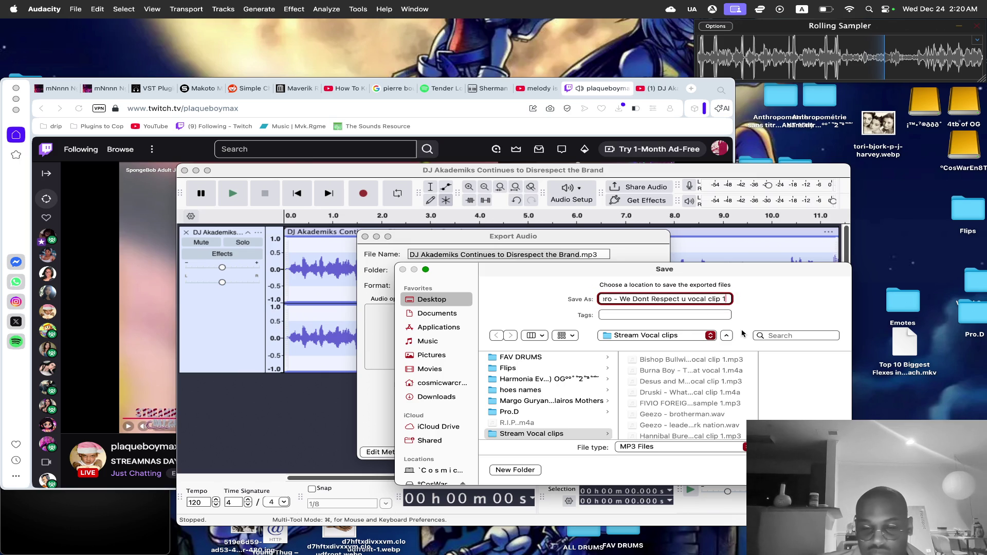
key("BackSpace")
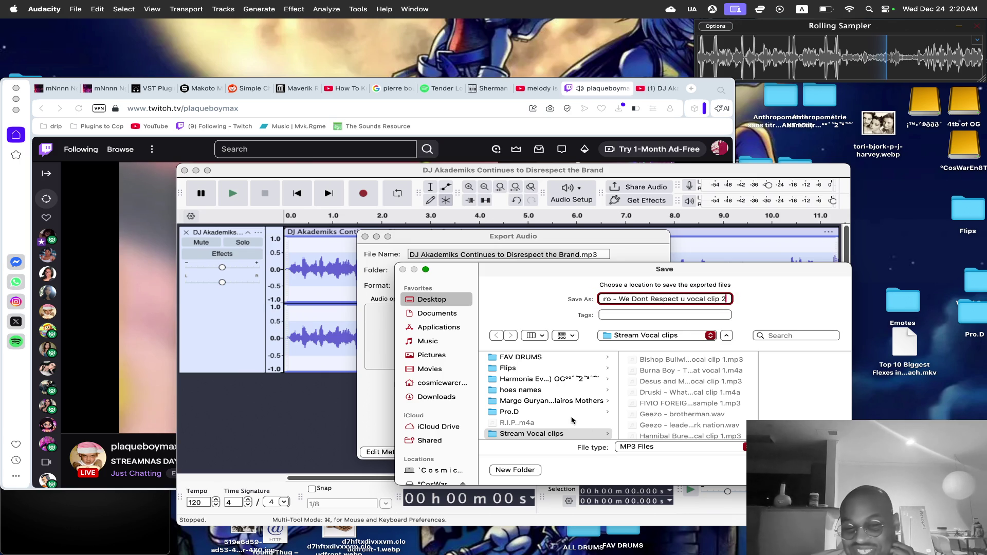
left_click(569, 434)
key("Return")
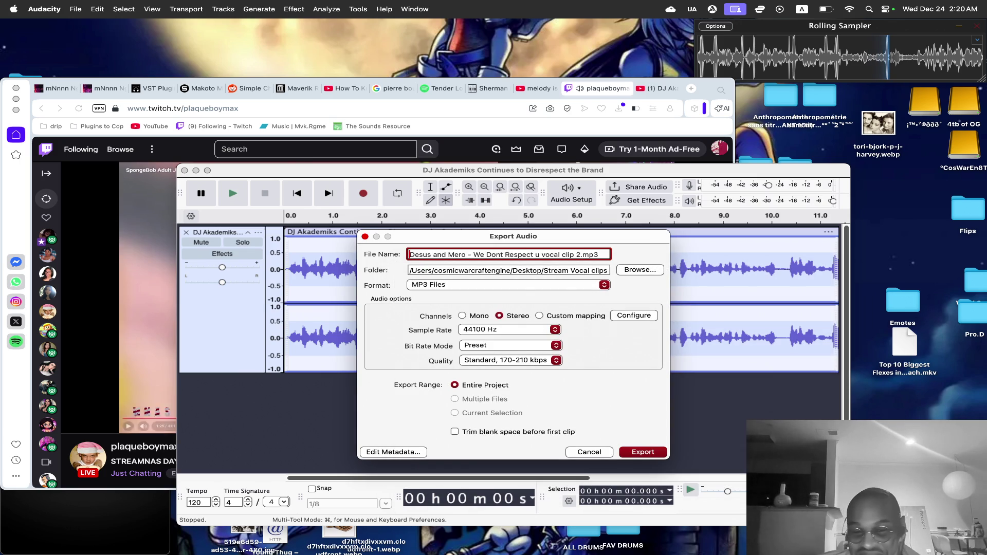
key("Return")
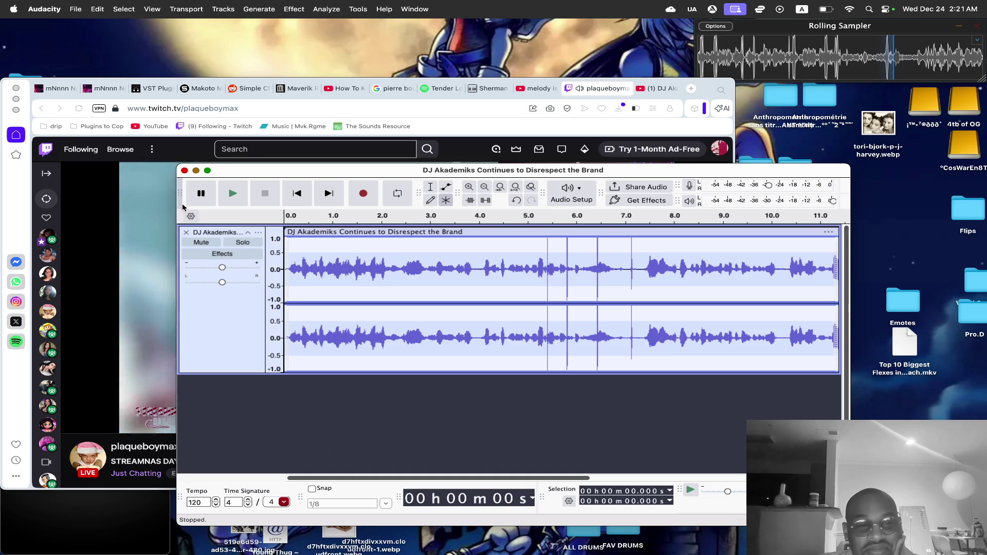
left_click(195, 170)
Preview the new vocal clip 2 MP3 in Stream Vocal clips with Quick Look.
left_click(794, 374)
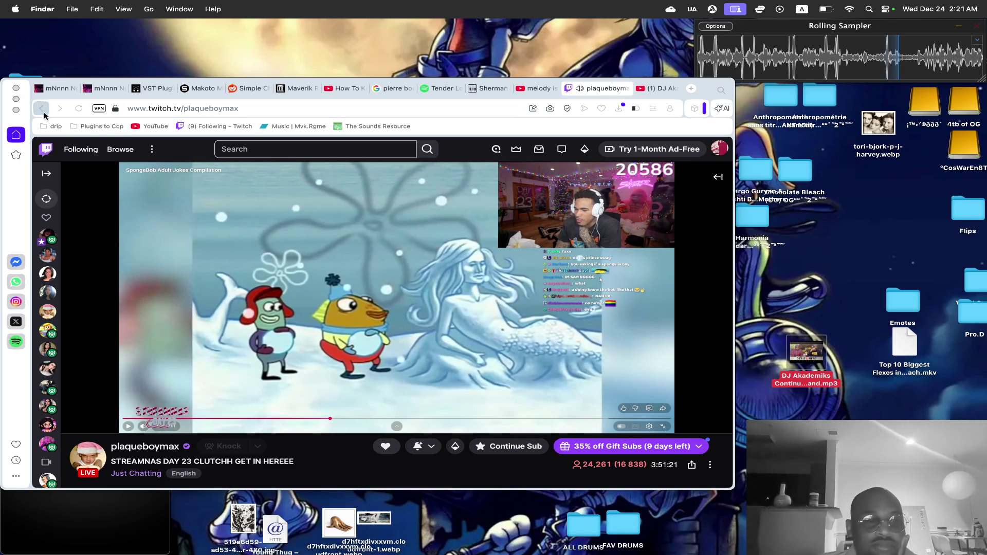
left_click(16, 100)
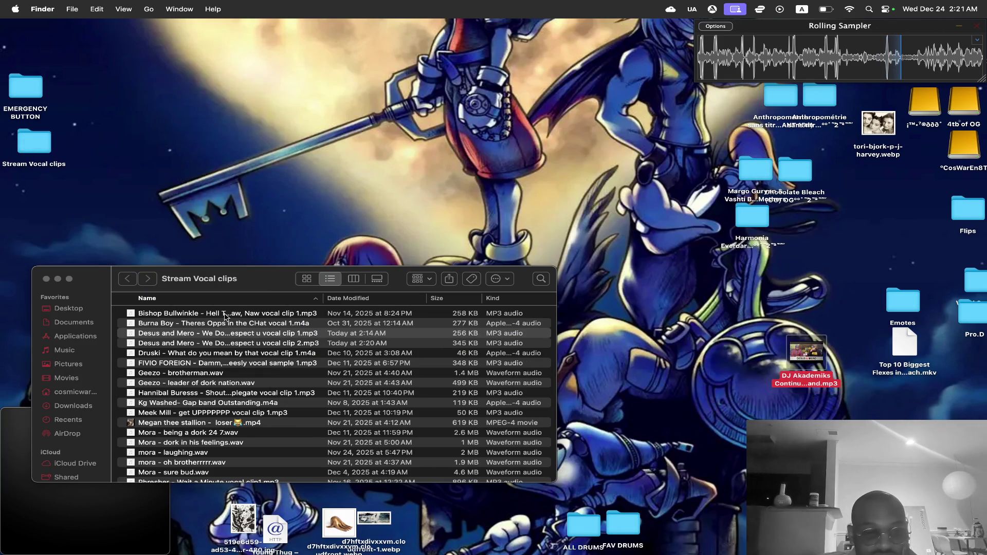
left_click(277, 334)
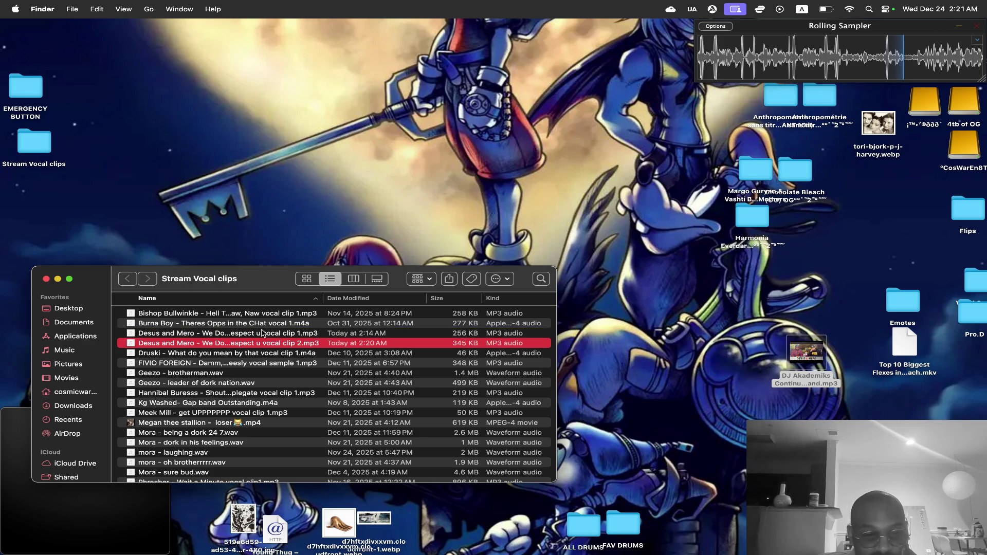
left_click(272, 343)
key("space")
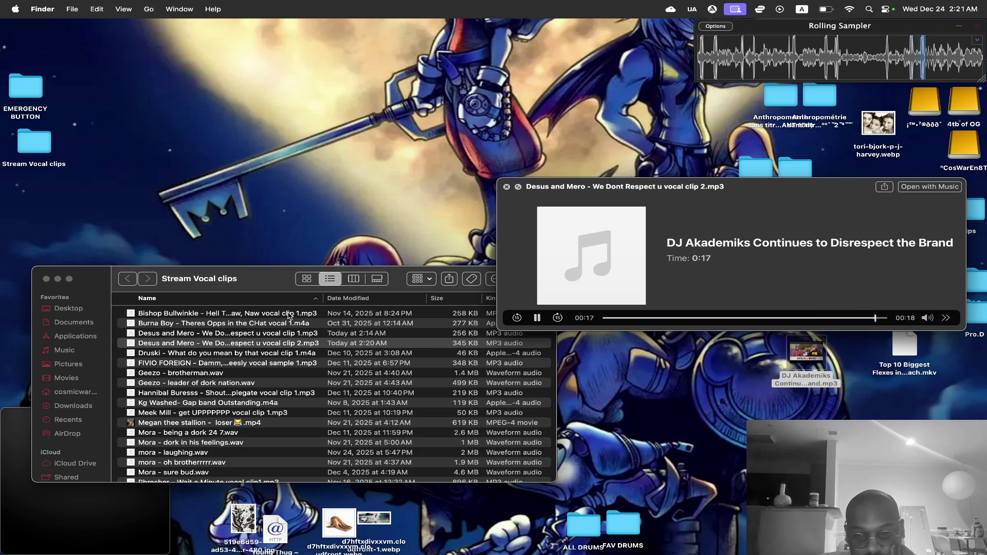
key("space")
Move vocal clip 1 to the Trash and preview clip 2 once more.
left_click(307, 332)
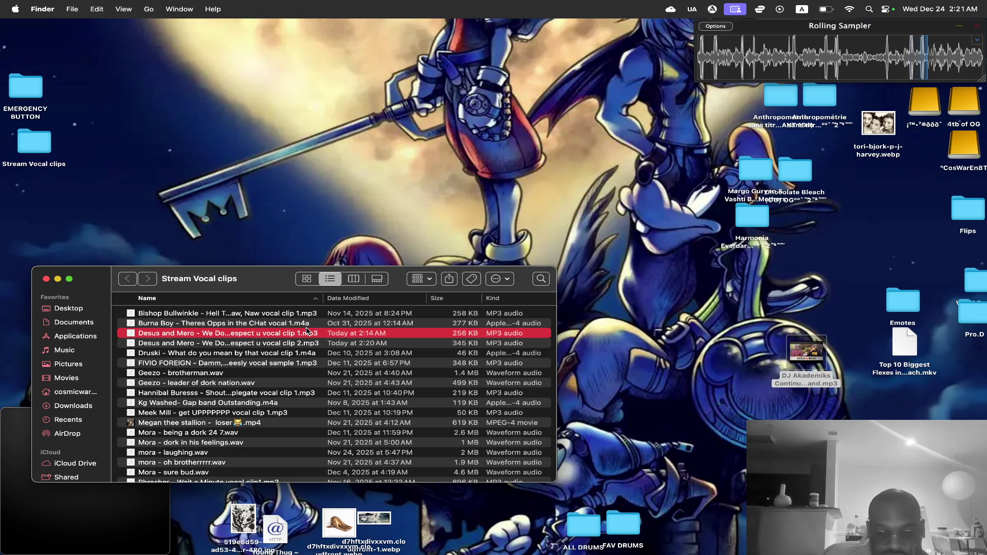
key("super+BackSpace")
key("space")
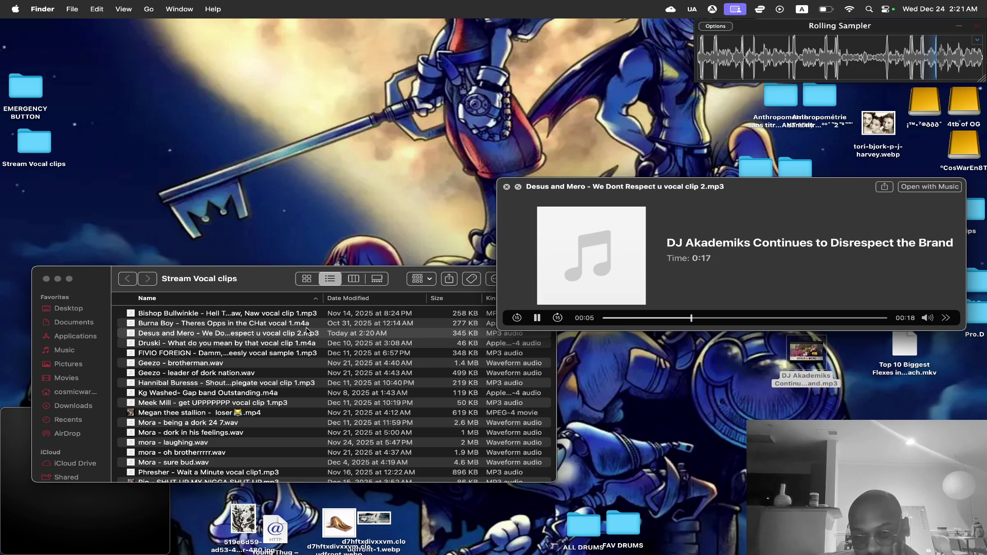
key("space")
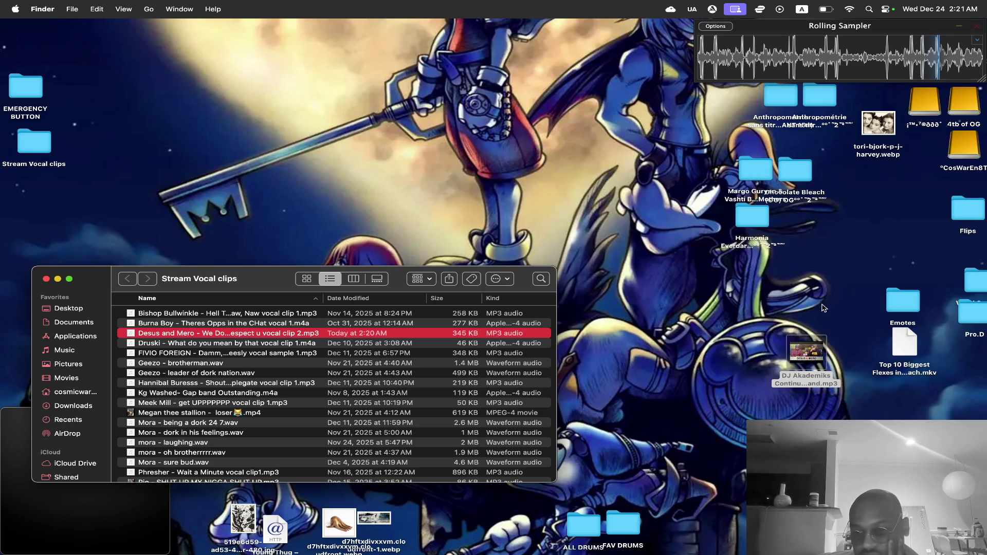
Drag the DJ Akademiks mp3 from the desktop onto Audacity's Dock icon.
left_click(795, 391)
mouse_move(795, 393)
left_mouse_down()
mouse_move(668, 436)
mouse_move(537, 544)
left_mouse_up()
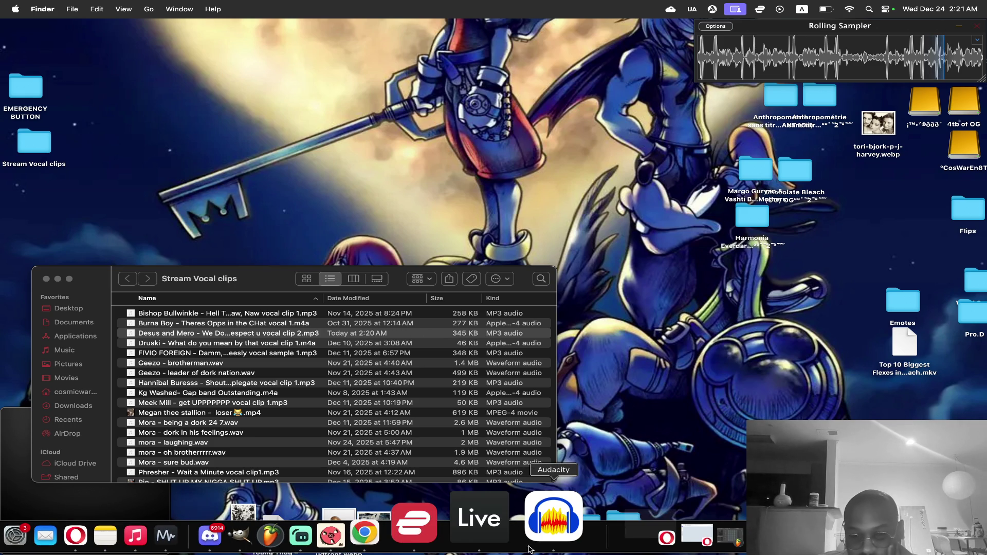
right_click(553, 514)
Quit Audacity from the Dock, choosing No to discard the project's unsaved changes.
left_click(562, 463)
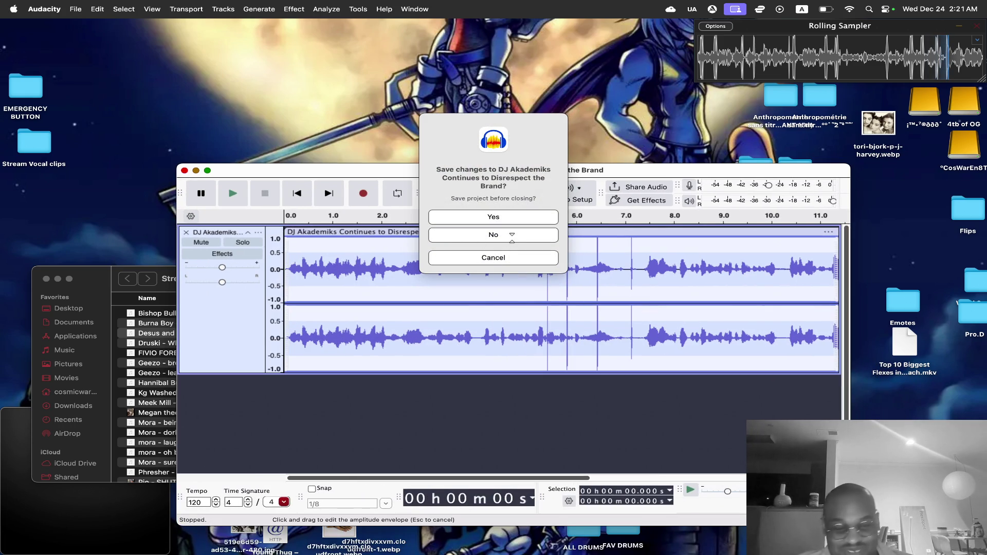
left_click(511, 238)
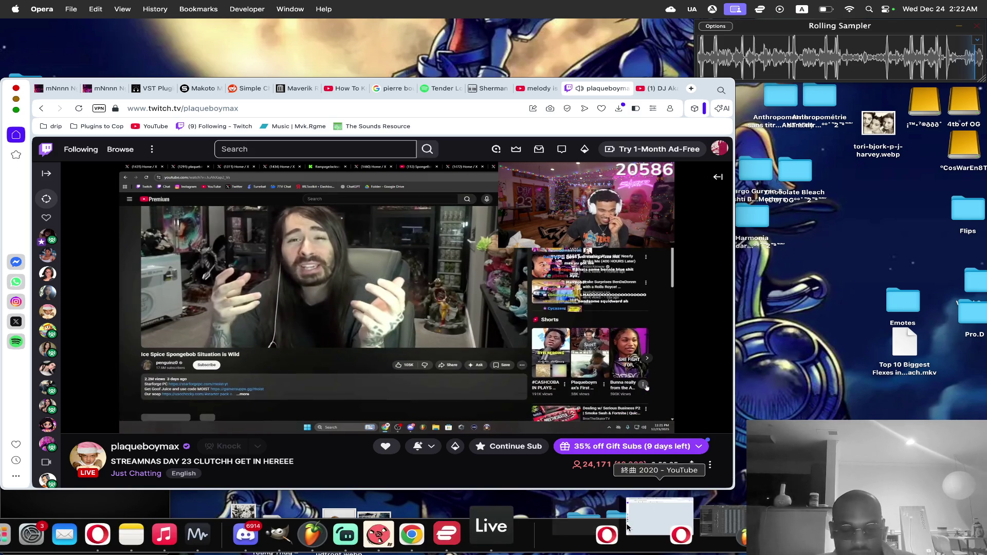
Minimize Ableton Live and Discord, and move the Stream Vocal clips window aside.
left_click(495, 542)
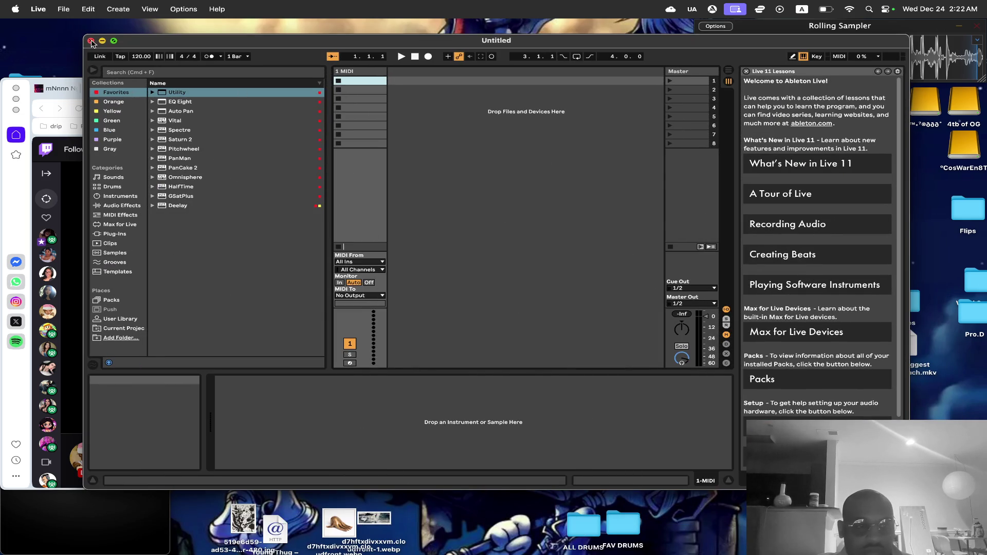
left_click(102, 42)
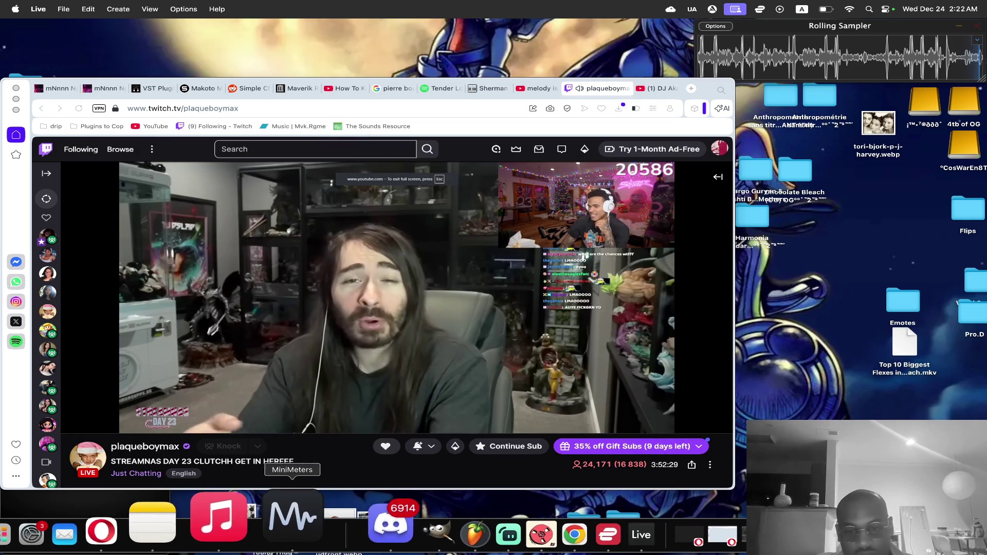
left_click(31, 534)
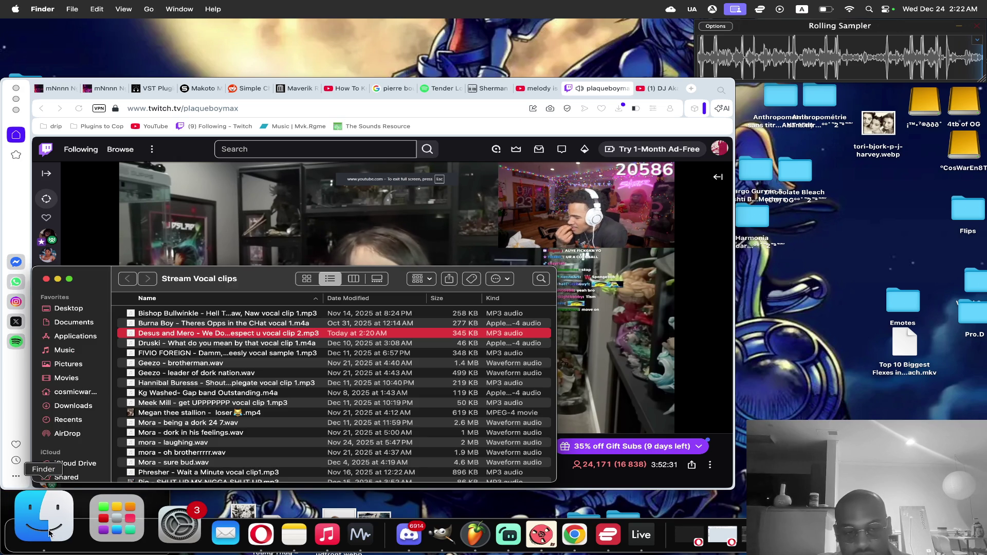
mouse_move(279, 281)
left_mouse_down()
mouse_move(947, 317)
mouse_move(782, 505)
mouse_move(636, 418)
mouse_move(729, 421)
mouse_move(712, 294)
mouse_move(743, 542)
mouse_move(747, 291)
mouse_move(729, 292)
left_mouse_up()
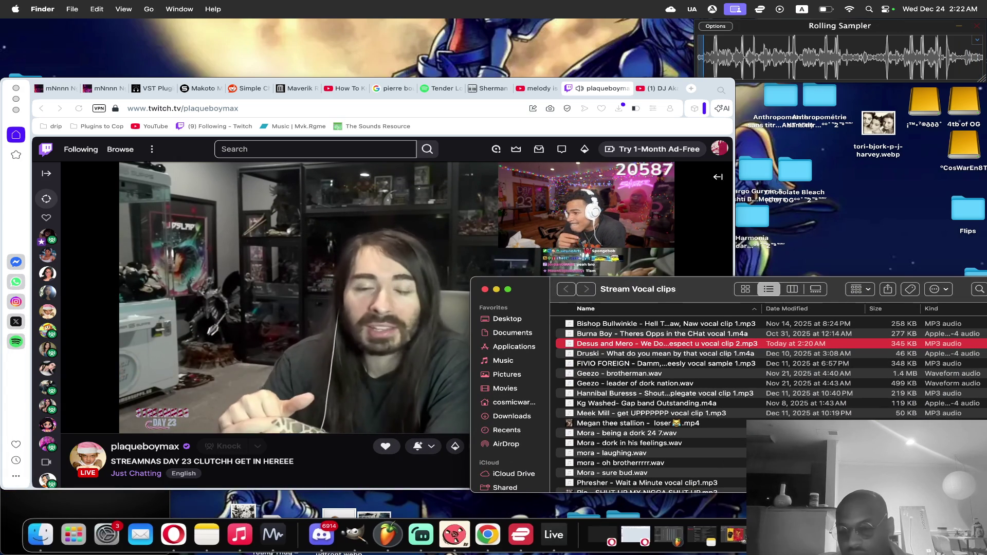
left_click(246, 535)
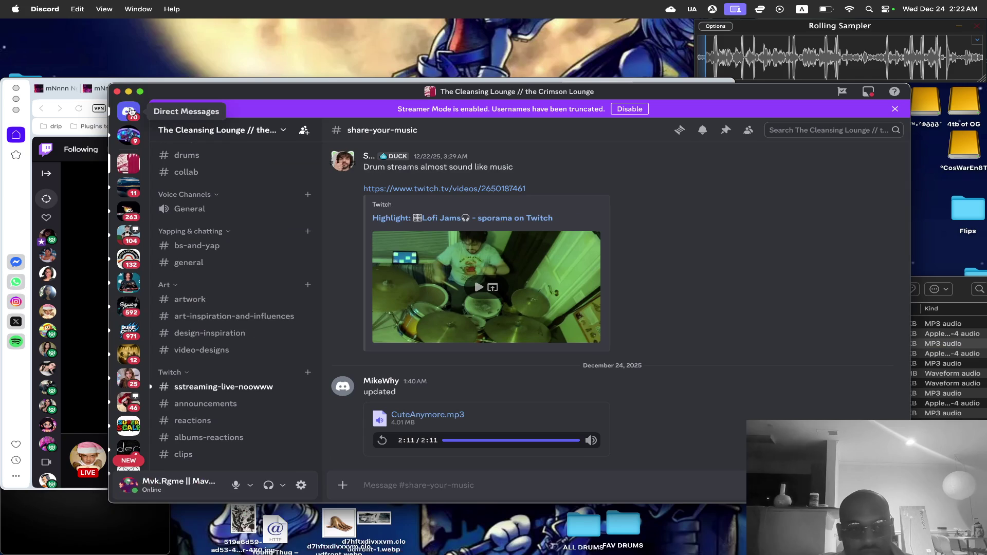
left_click(129, 91)
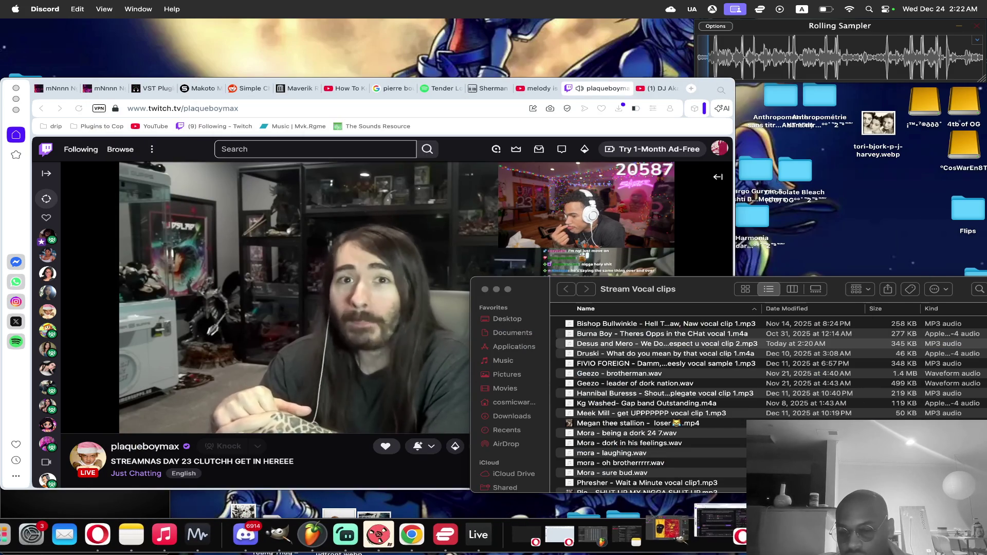
Minimize the Twitch dashboard, close the Stream Vocal clips window, and open a new Finder window.
left_click(527, 535)
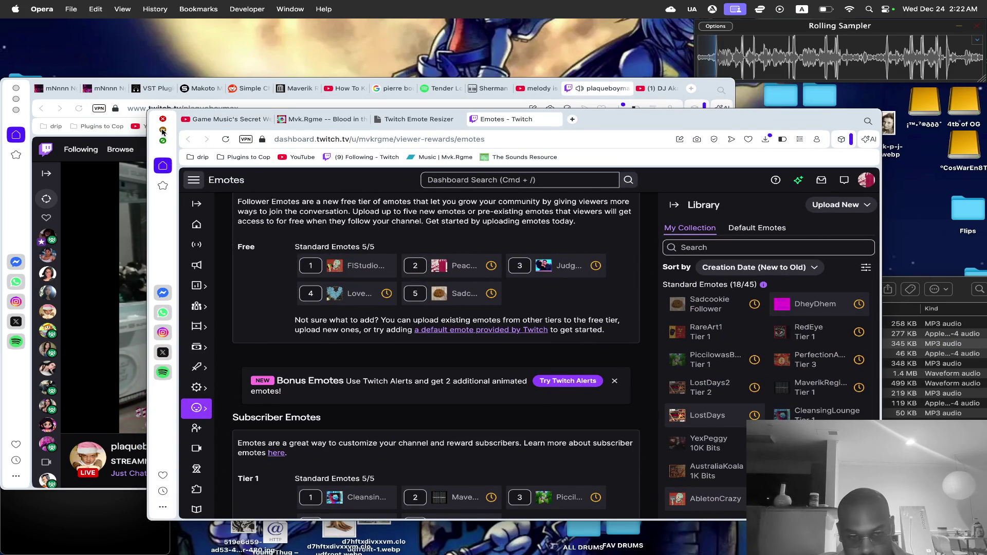
left_click(163, 130)
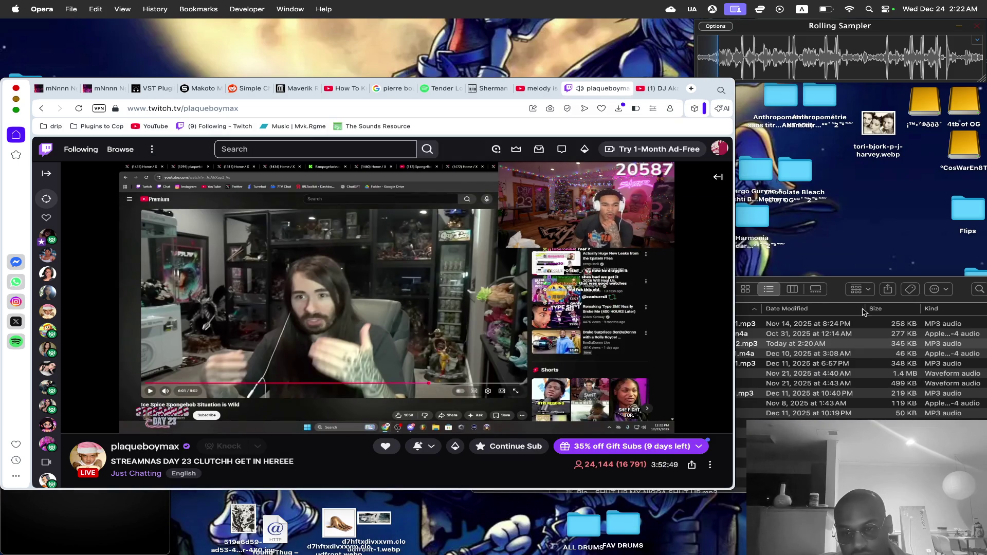
left_click(842, 294)
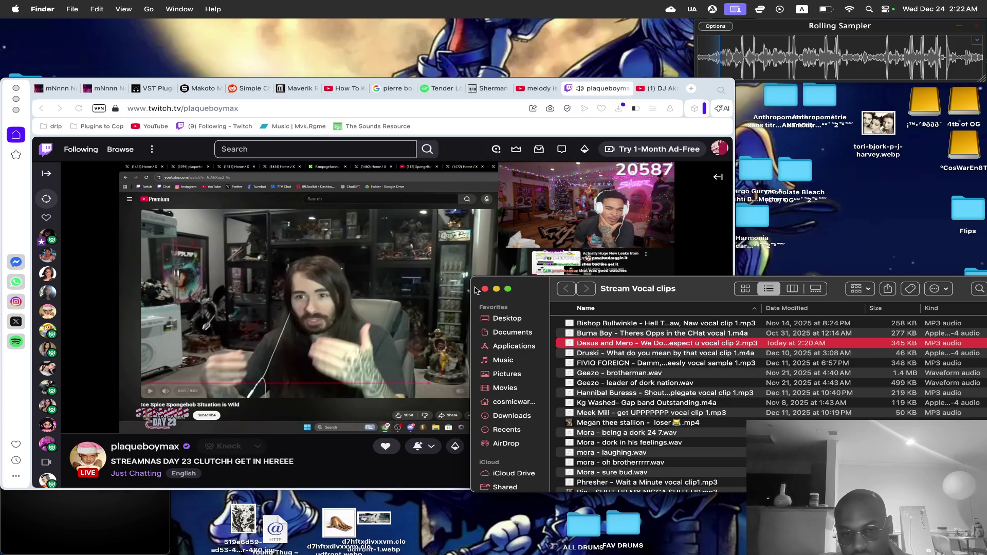
left_click(485, 290)
mouse_move(737, 524)
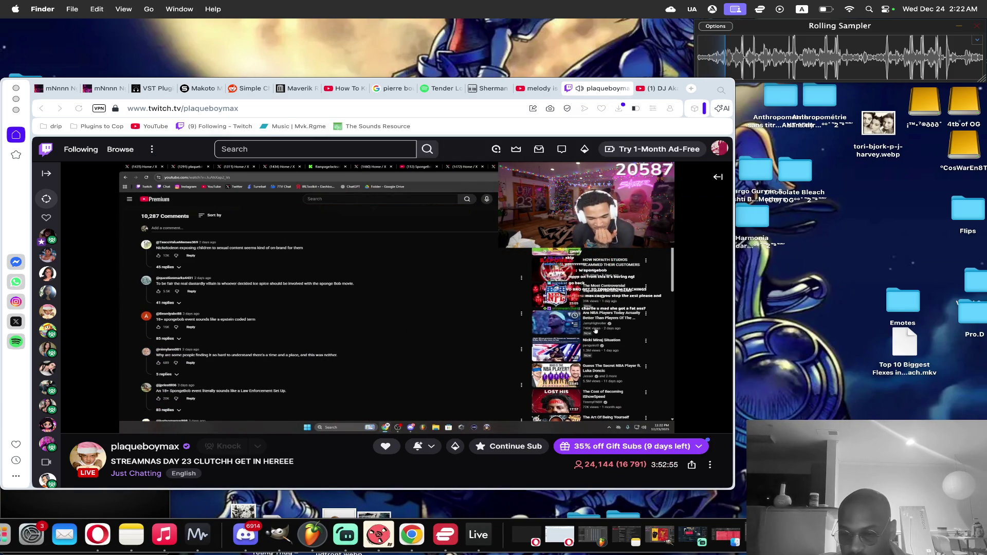
left_click(58, 517)
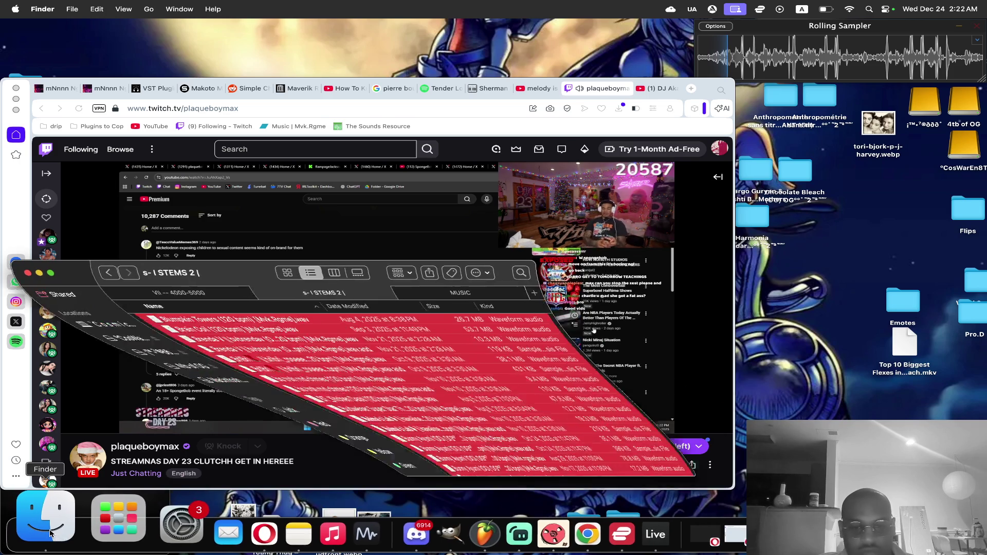
Move the STEMS 2 window centre-right and Quick Look the CS-70 (120 bpm) file.
mouse_move(221, 285)
left_mouse_down()
mouse_move(505, 260)
mouse_move(530, 240)
mouse_move(478, 239)
left_mouse_up()
left_click(466, 284)
scroll(466, 287, "down", 10)
scroll(467, 287, "up", 3)
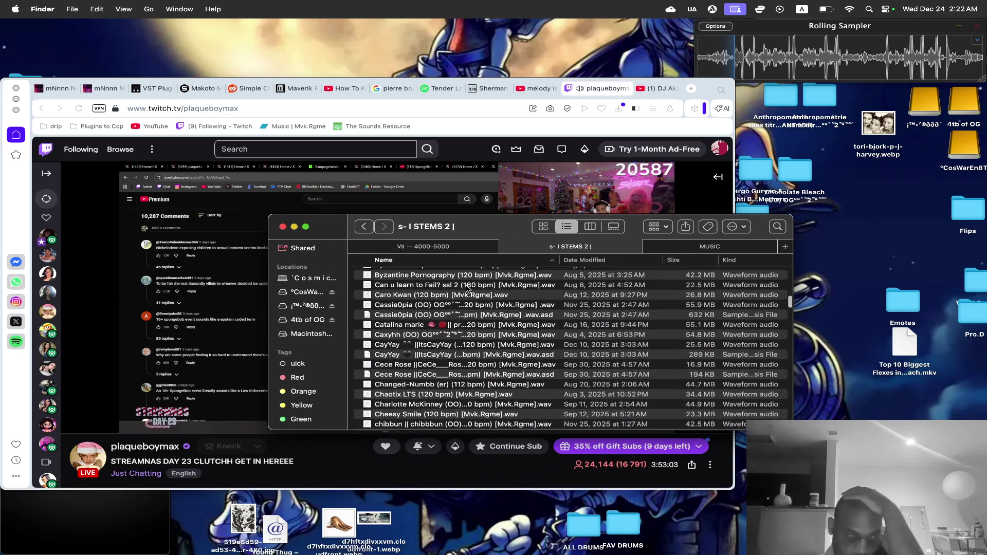
scroll(467, 289, "down", 5)
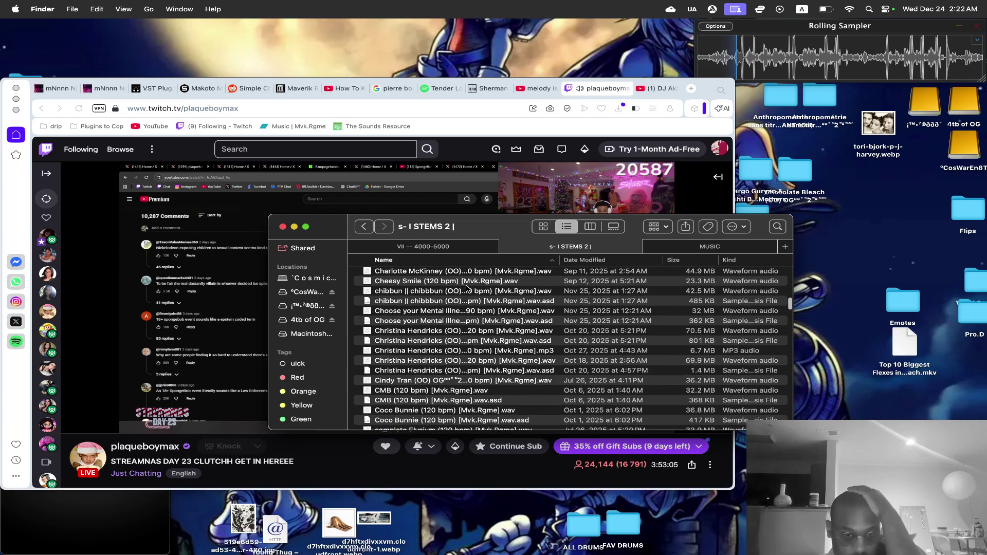
scroll(466, 288, "down", 5)
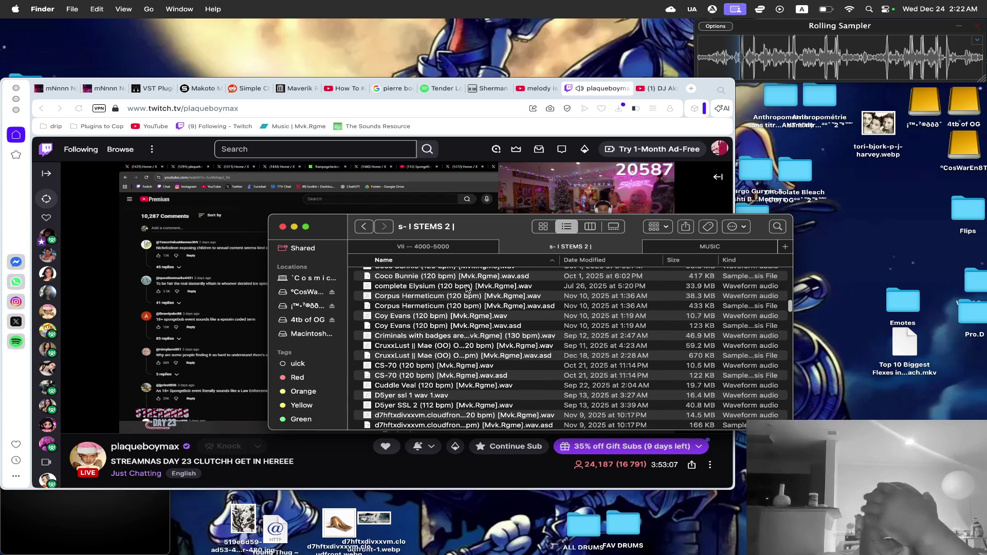
left_click(436, 365)
key("space")
key("space")
Sort STEMS 2 by Date Modified, newest first, then open the Twitch stream's chat in Opera.
scroll(436, 368, "down", 4)
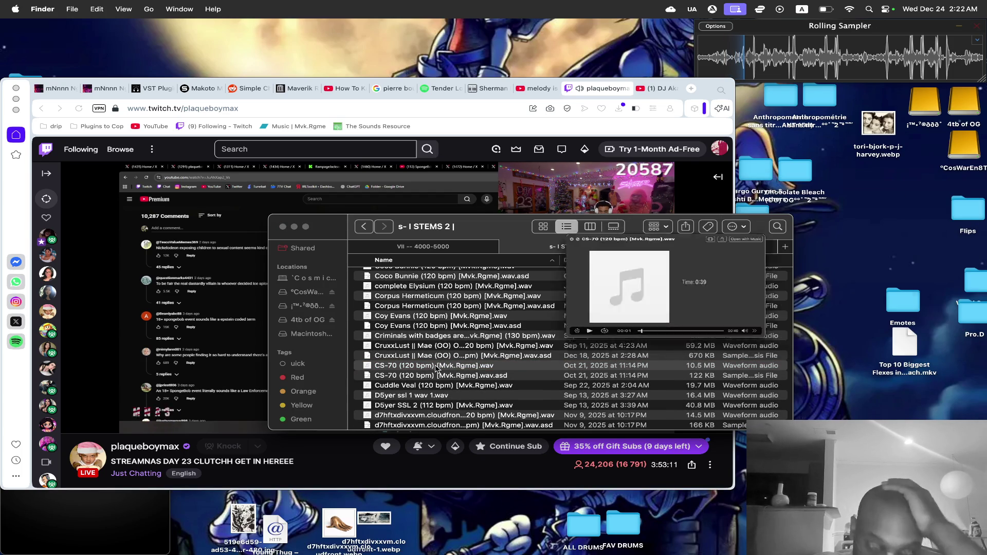
scroll(435, 368, "up", 3)
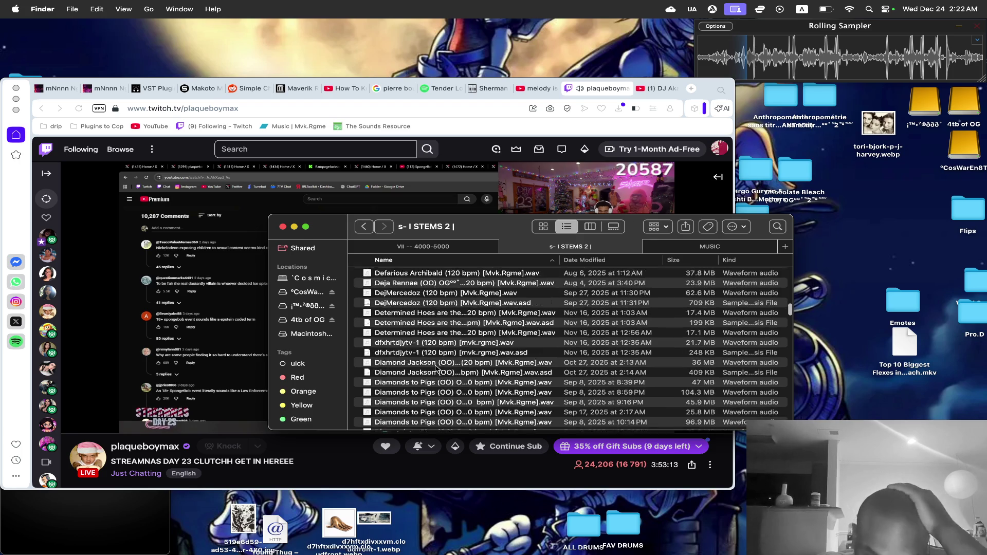
scroll(436, 368, "down", 8)
scroll(436, 368, "down", 15)
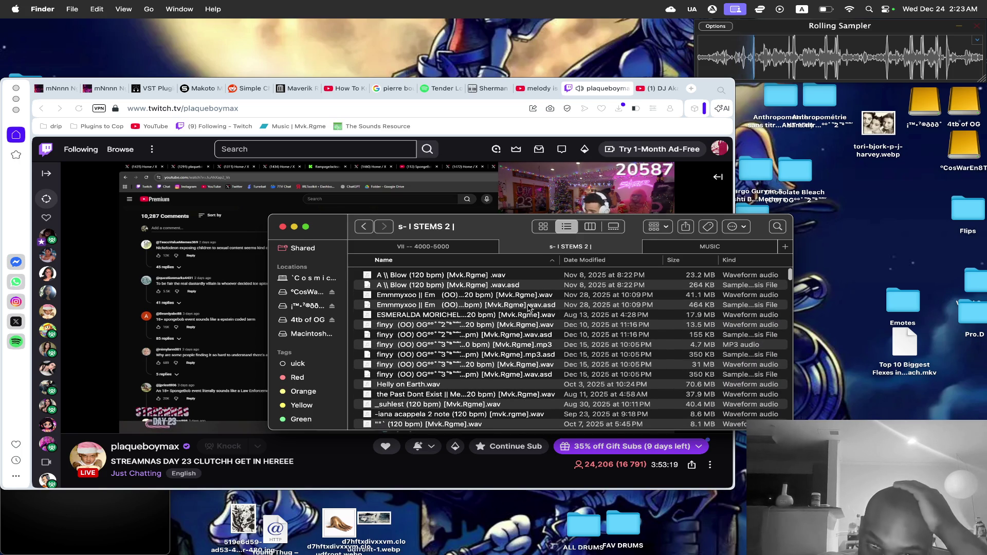
left_click(584, 259)
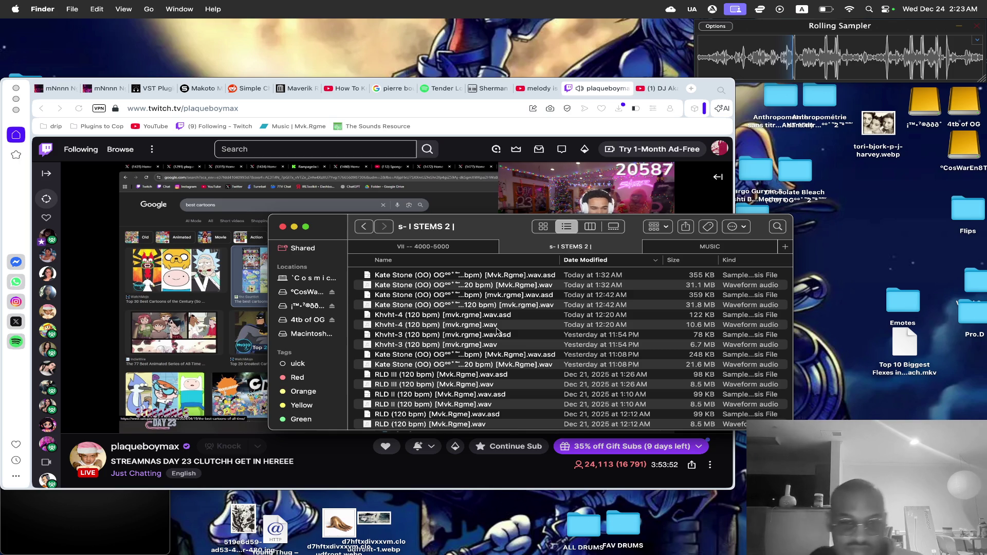
left_click(356, 200)
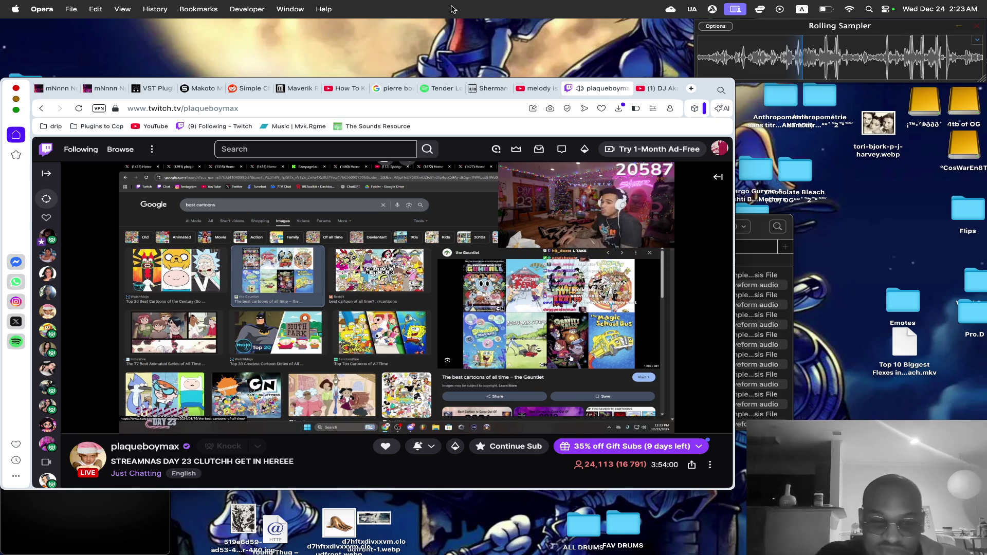
left_click(717, 177)
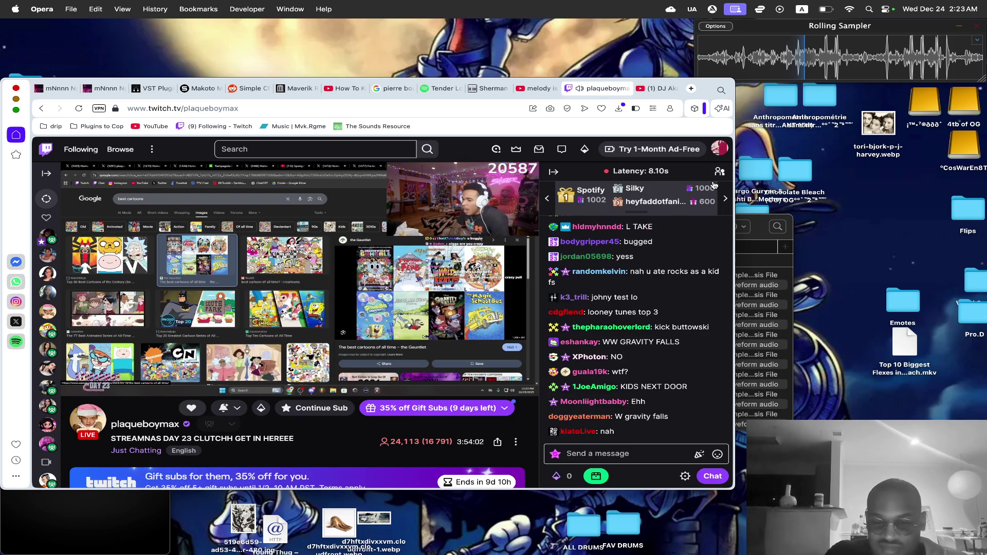
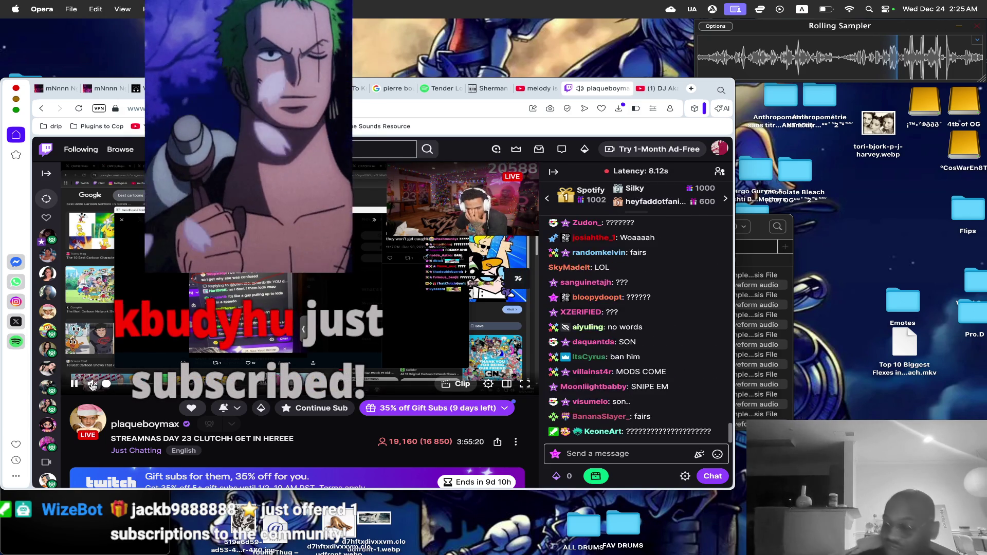
Mute the plaqueboymax Twitch stream in Opera and bring Streamlabs Desktop to the front.
left_click(91, 385)
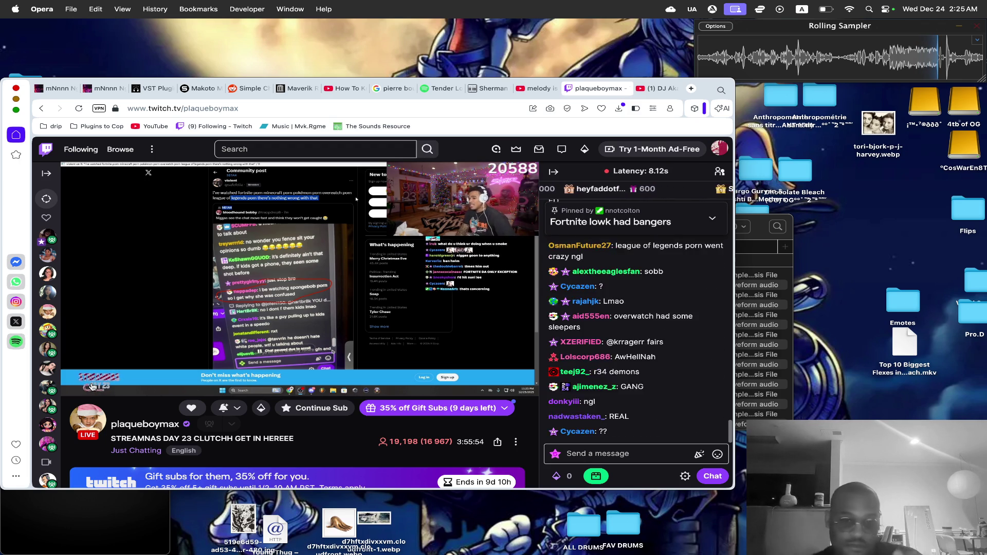
left_click(441, 534)
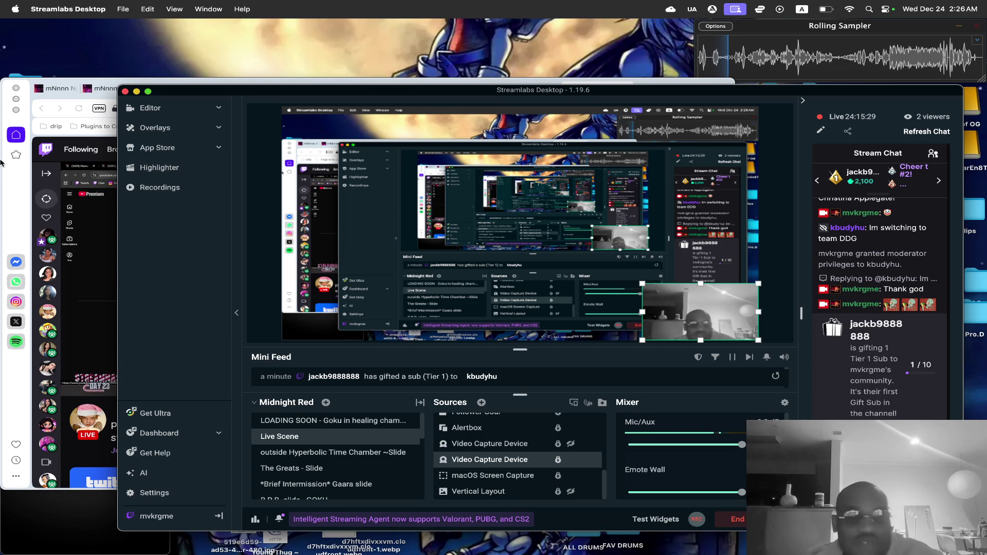
Unmute the Twitch player at 14% volume, then return to the Streamlabs Desktop window.
left_click(89, 384)
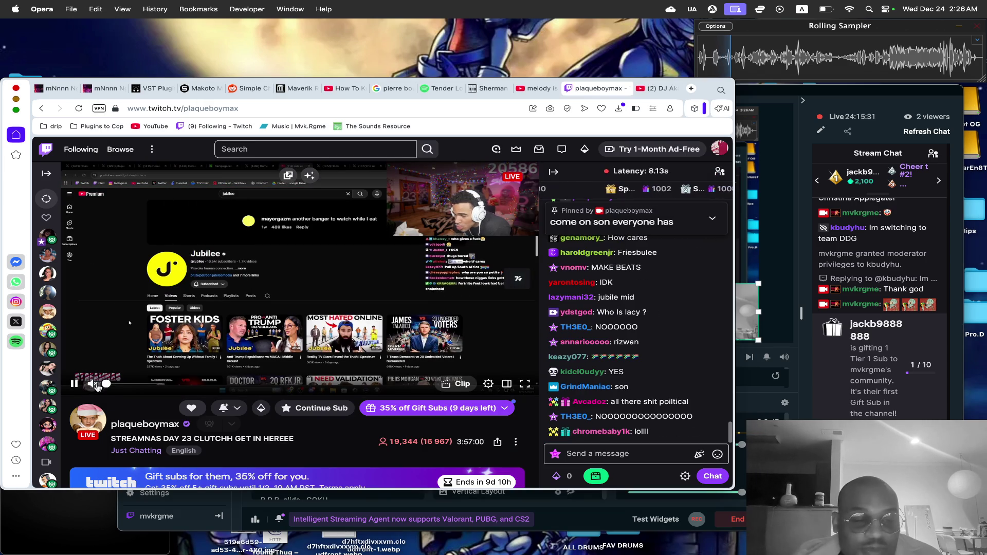
left_click(114, 385)
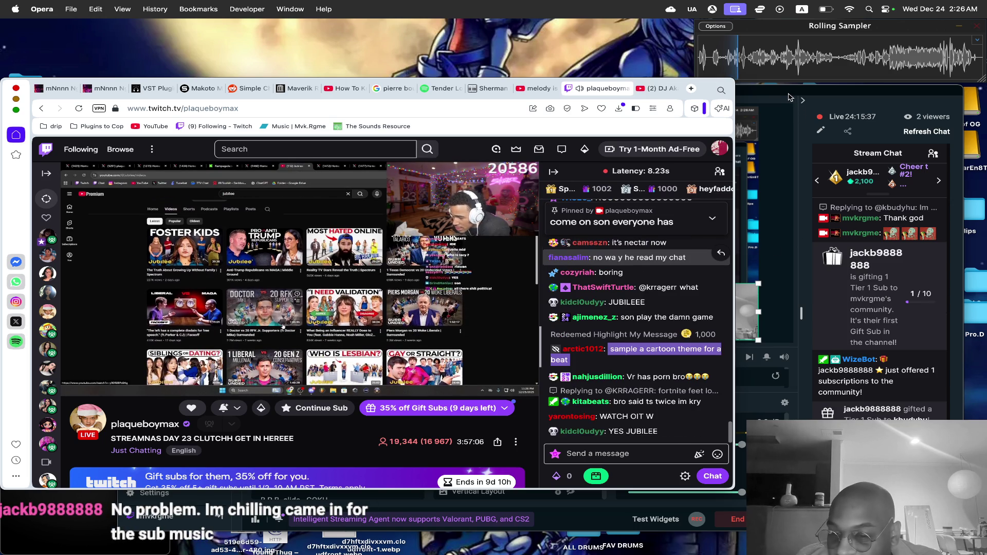
left_click(790, 97)
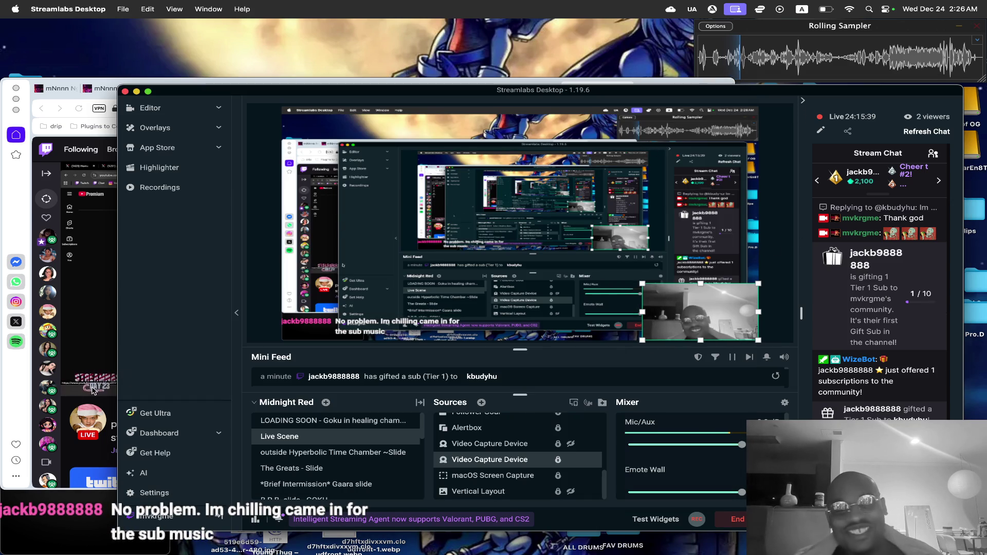
left_click(65, 336)
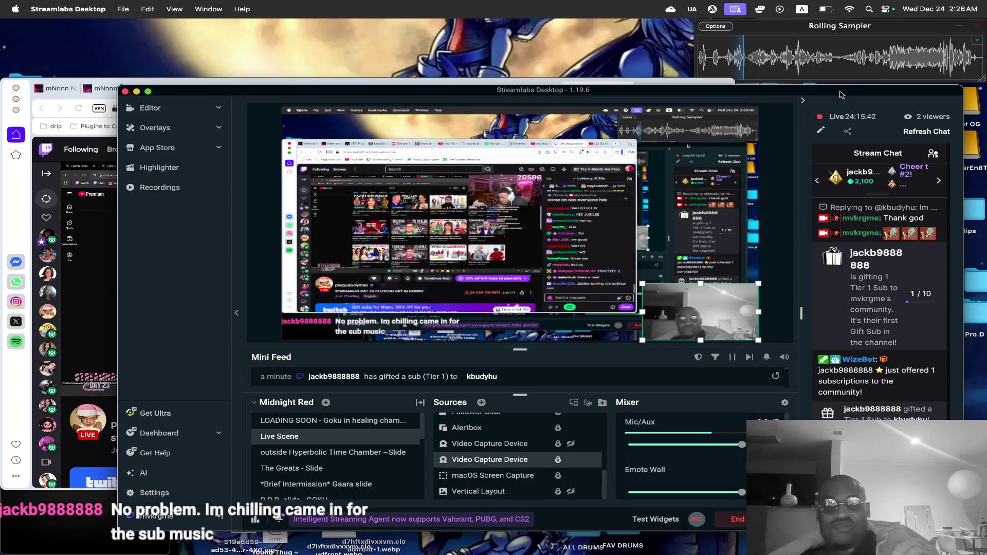
left_click(841, 94)
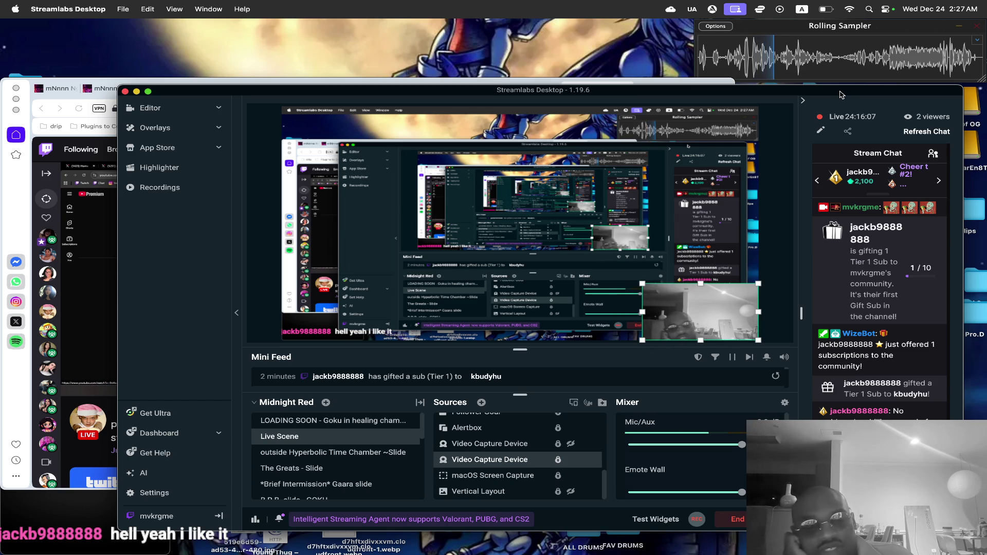
Expand the Music mini player into the full library window.
left_click(88, 490)
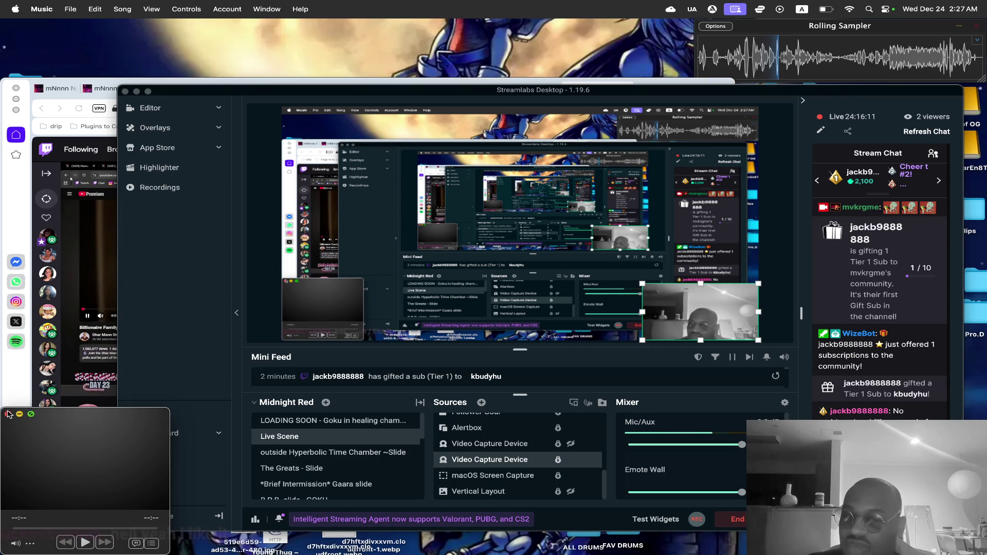
left_click(706, 316)
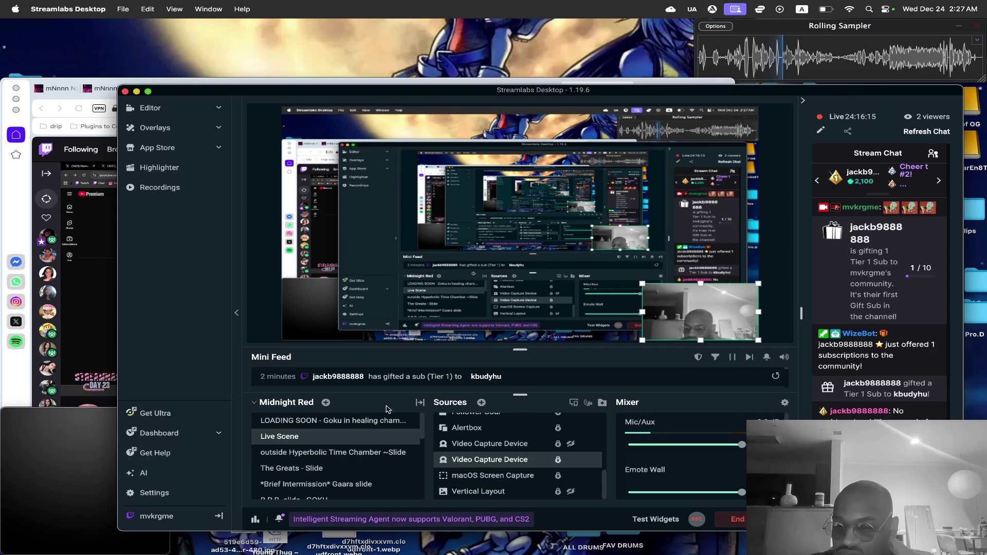
left_click(3, 410)
left_click(7, 414)
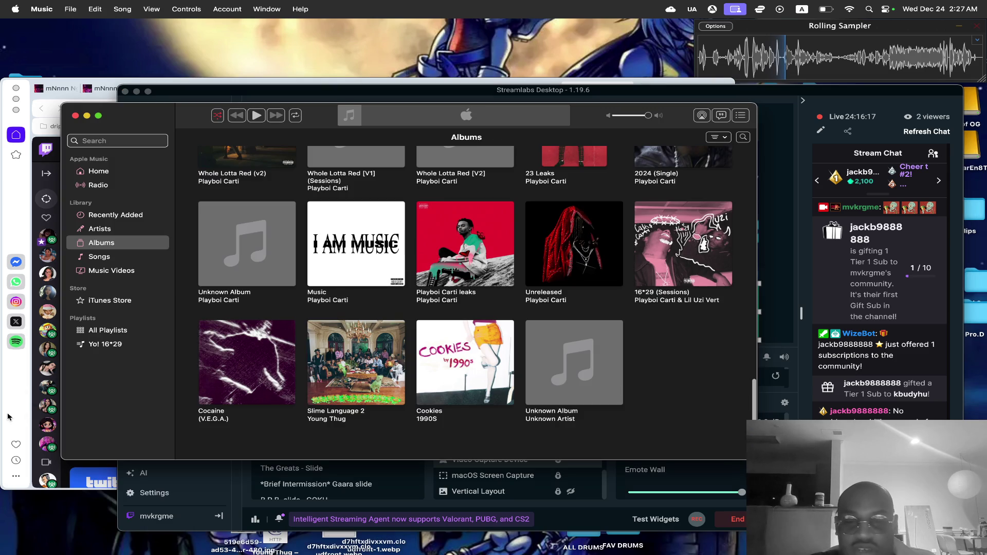
mouse_move(590, 117)
left_mouse_down()
mouse_move(345, 123)
mouse_move(470, 121)
mouse_move(441, 121)
mouse_move(515, 103)
left_mouse_up()
scroll(379, 263, "up", 3)
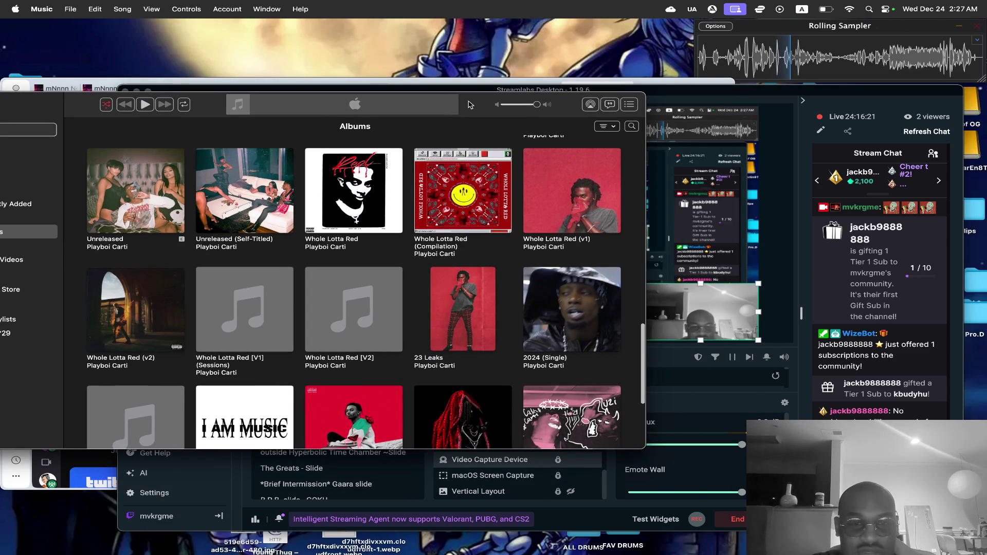
Play Cancun (Prod. By Pi'erre Bourne) from Whole Lotta Red (Compilation), raise the volume, and return to the mini player.
left_click(471, 188)
scroll(235, 350, "down", 5)
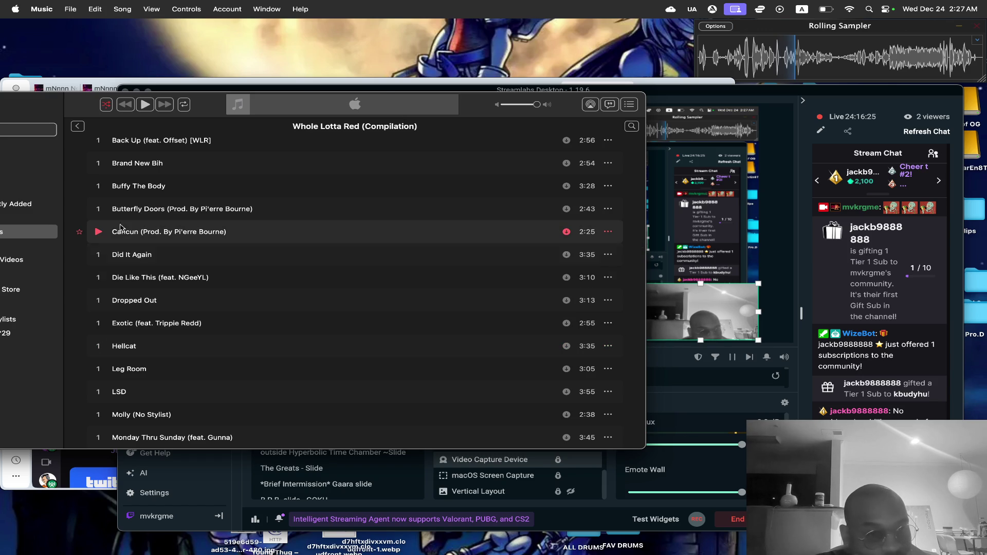
left_click(99, 232)
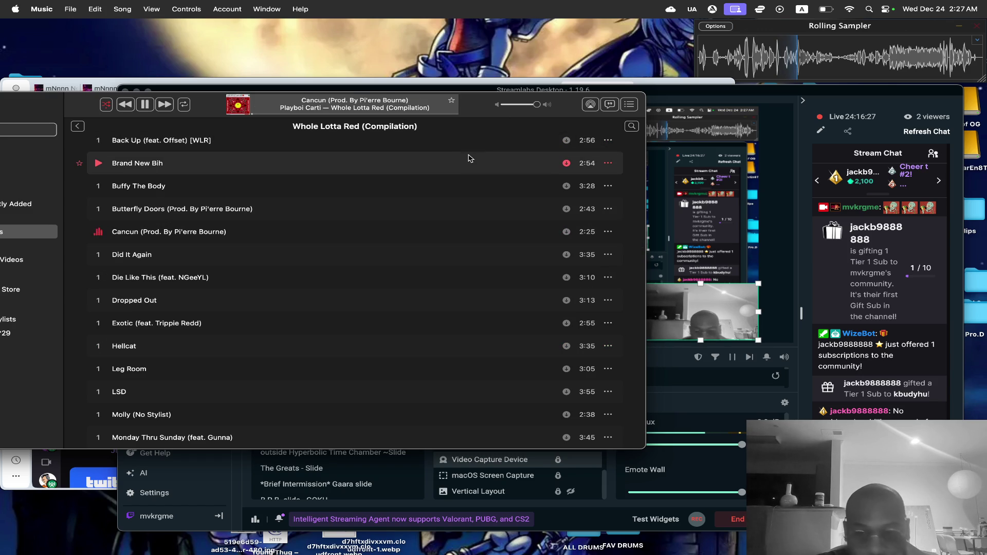
key("XF86AudioRaiseVolume")
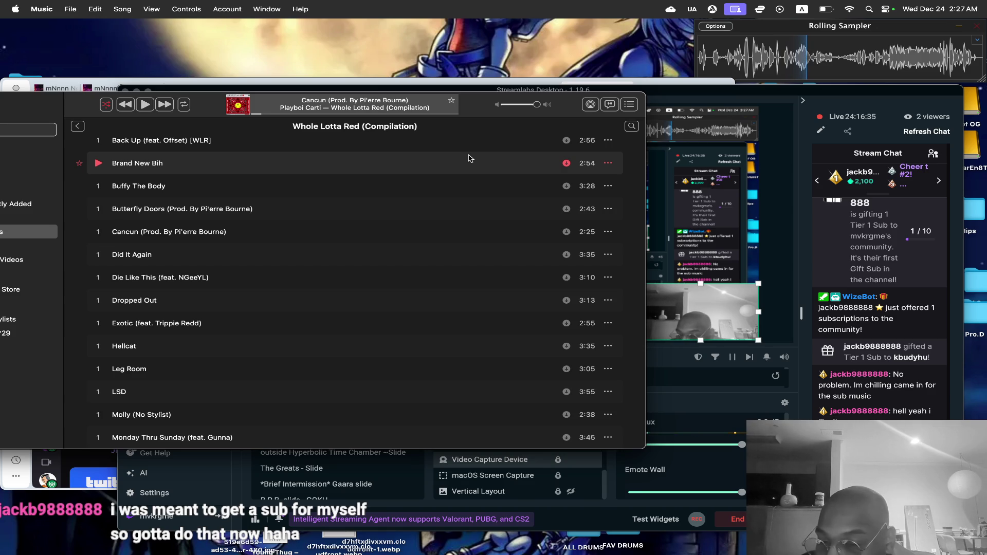
left_click_drag(226, 112, 326, 138)
left_click(329, 136)
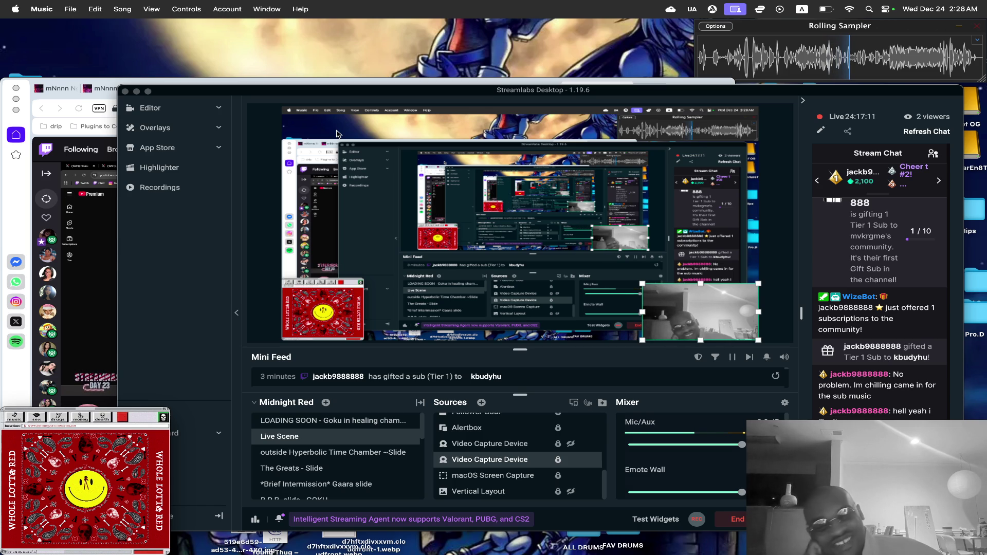
Reopen the full Music window on the Whole Lotta Red (Compilation) track list, then bring Streamlabs Desktop forward.
left_click(110, 239)
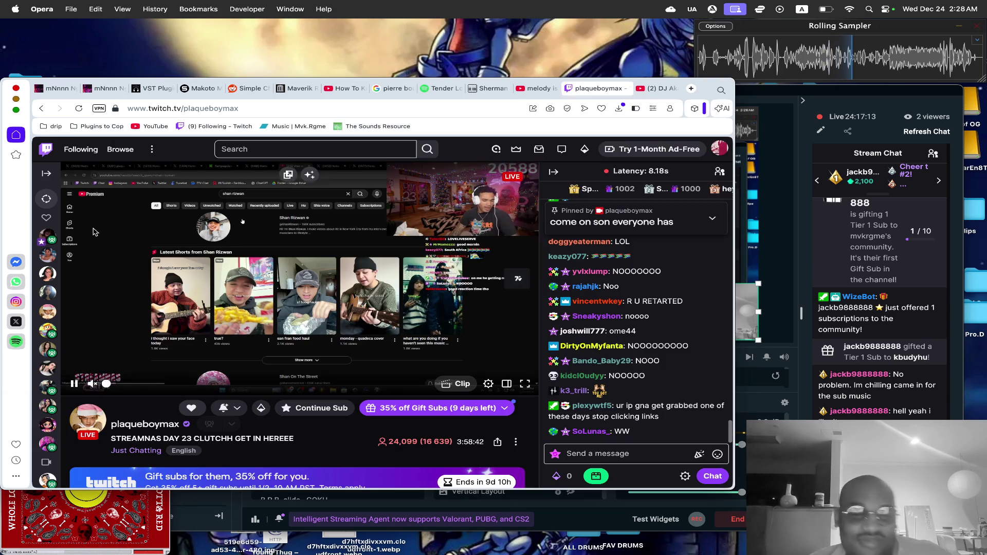
mouse_move(62, 496)
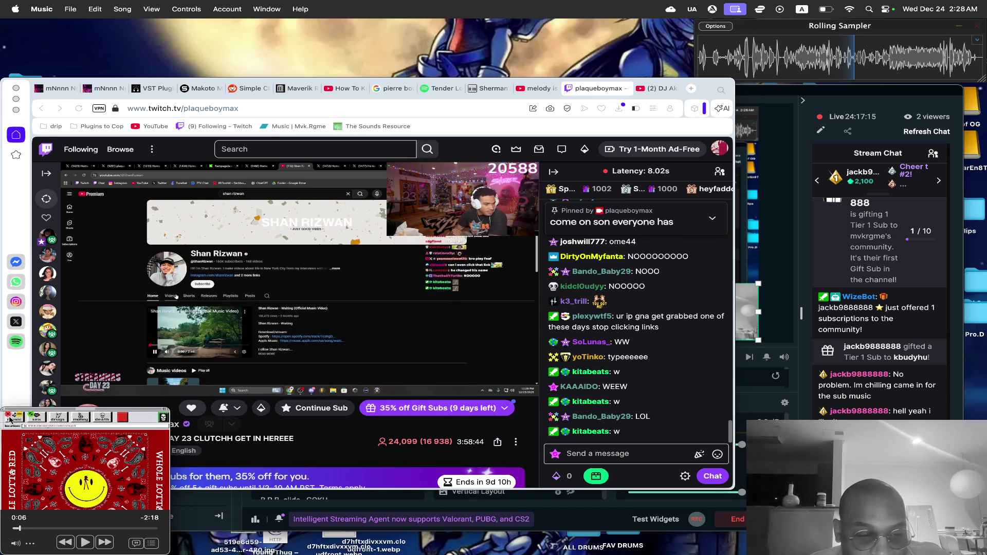
left_click(8, 415)
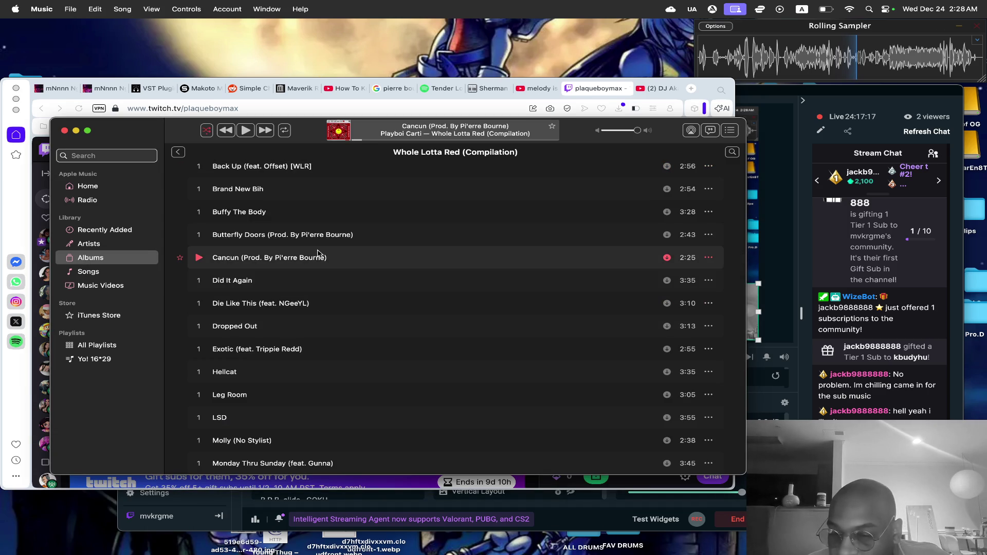
scroll(318, 253, "up", 5)
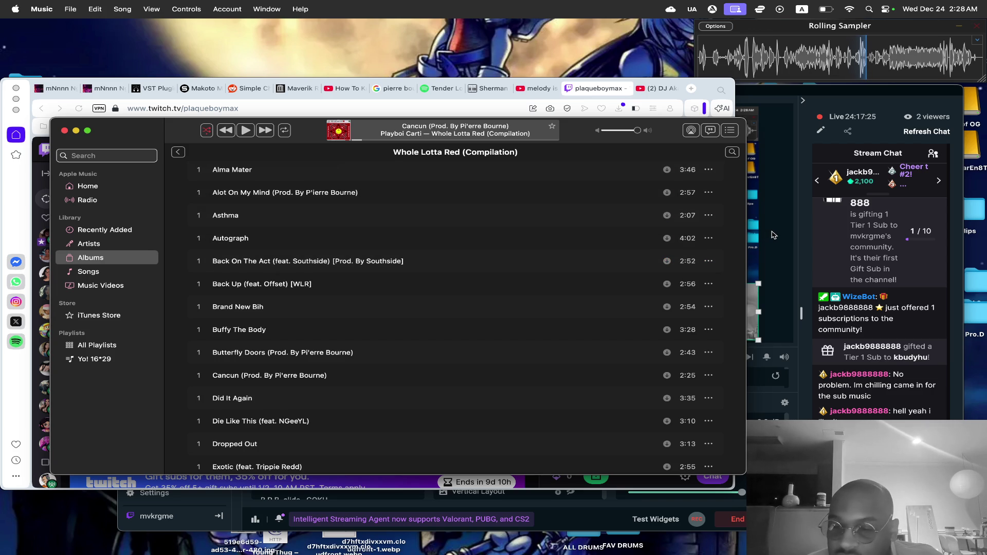
left_click(774, 235)
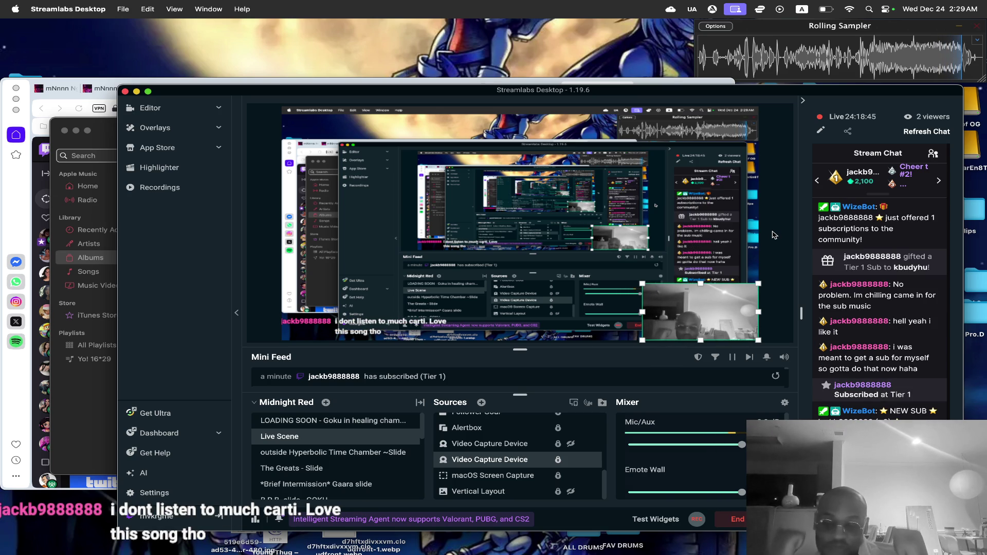
Minimize Streamlabs Desktop and shrink Music to its mini player, leaving the Twitch stream visible.
mouse_move(866, 343)
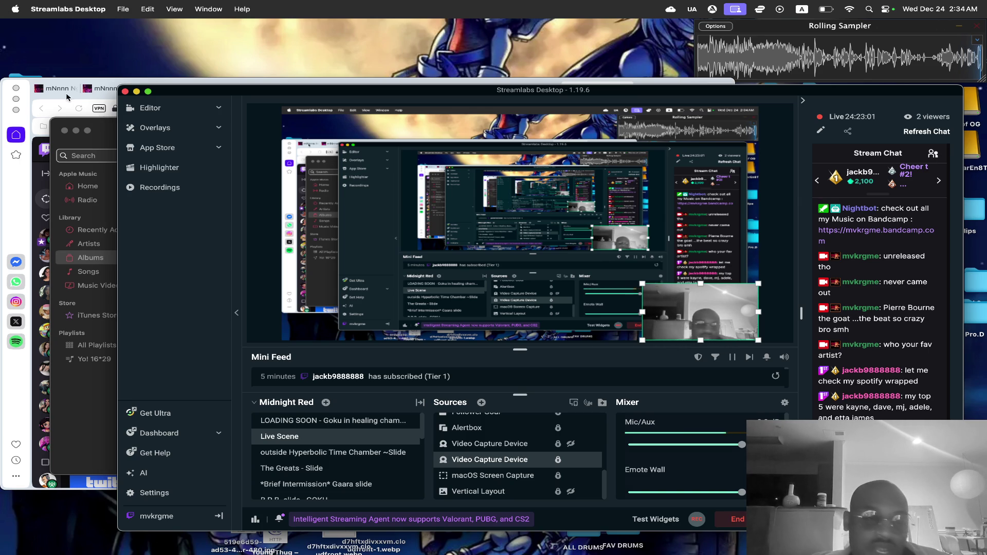
left_click(136, 91)
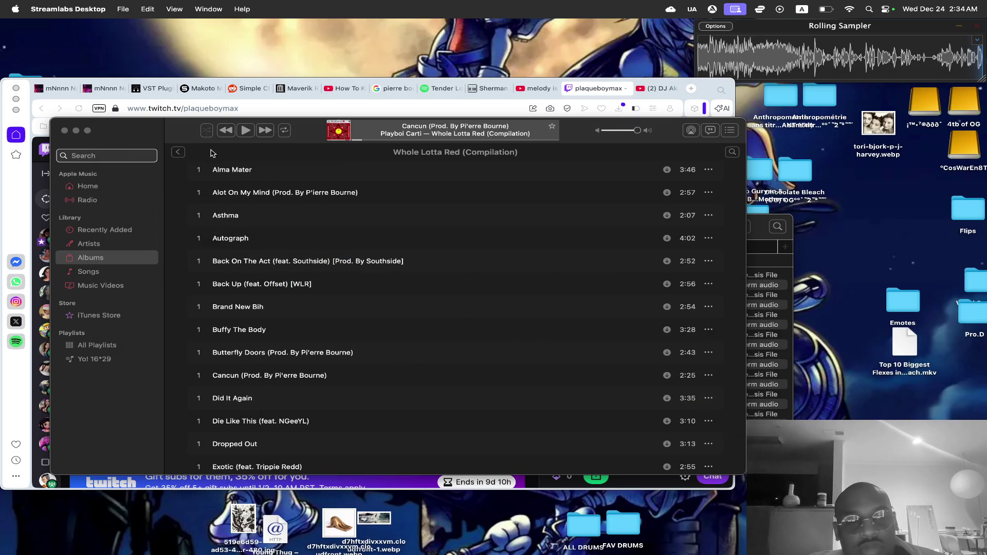
left_click(355, 136)
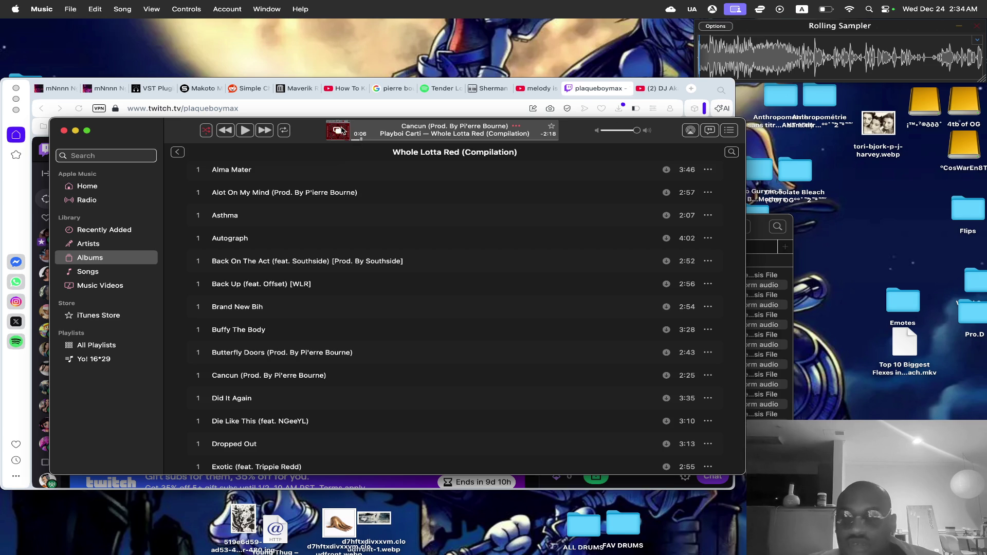
left_click(342, 130)
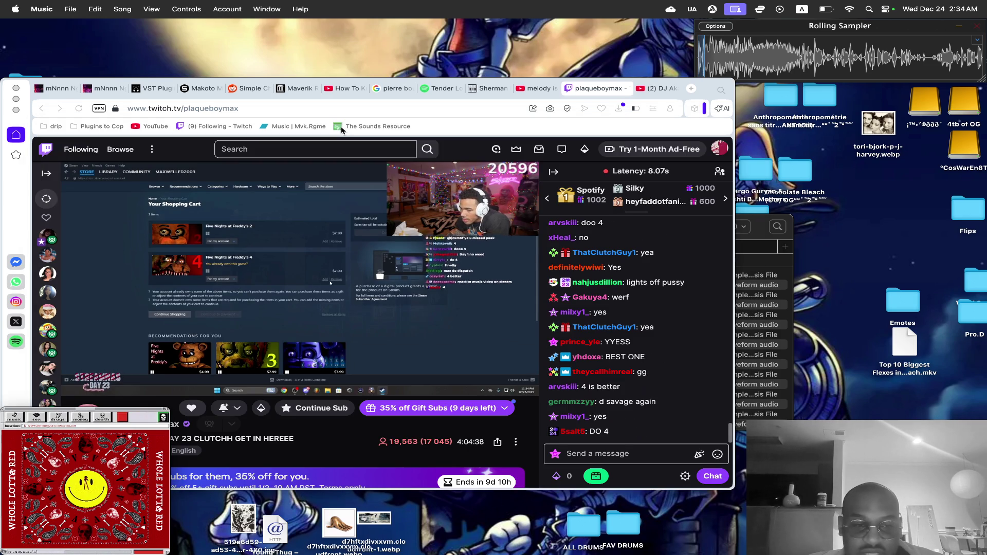
Open a new Speed Dial tab and enter 'dizee' in the address bar.
mouse_move(329, 529)
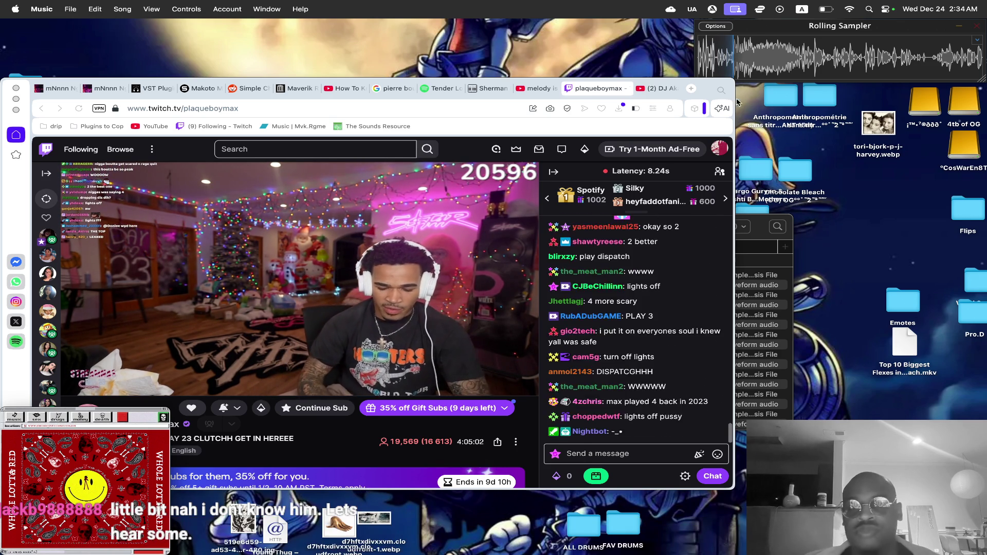
left_click(691, 89)
type("dizee")
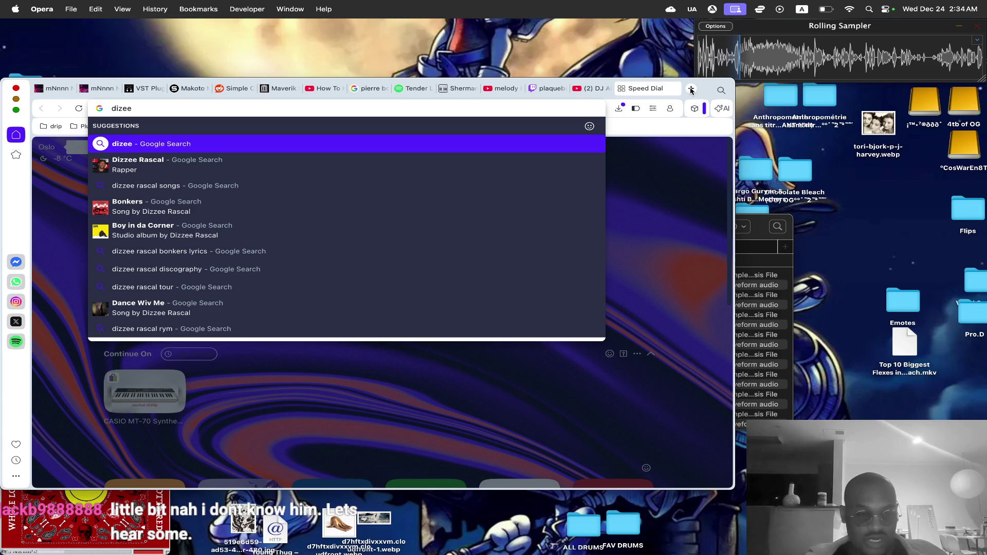
Search Google for Dizzee Rascal, pick the Boy in da Corner album, and show its image results.
key("Down")
key("Return")
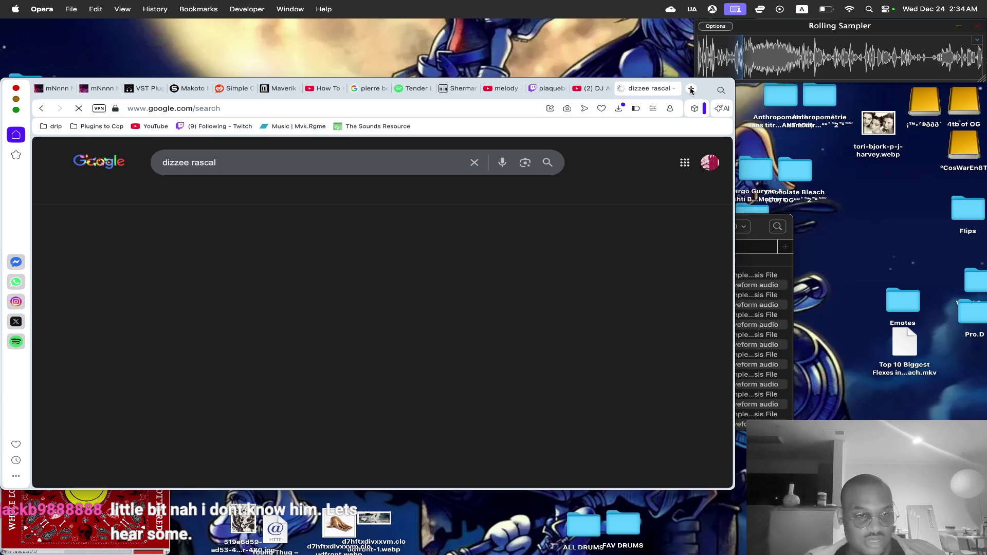
scroll(567, 184, "down", 20)
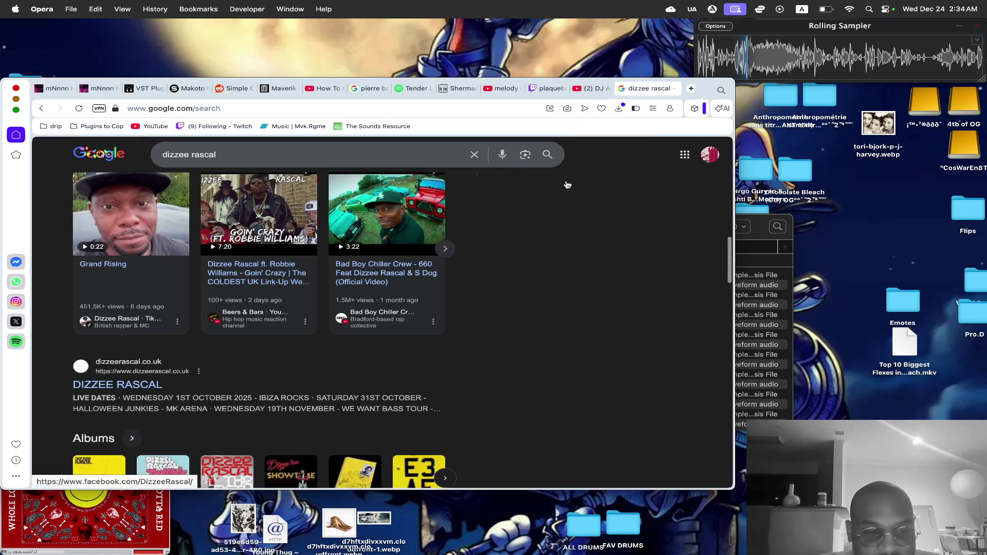
scroll(341, 301, "down", 4)
left_click(96, 263)
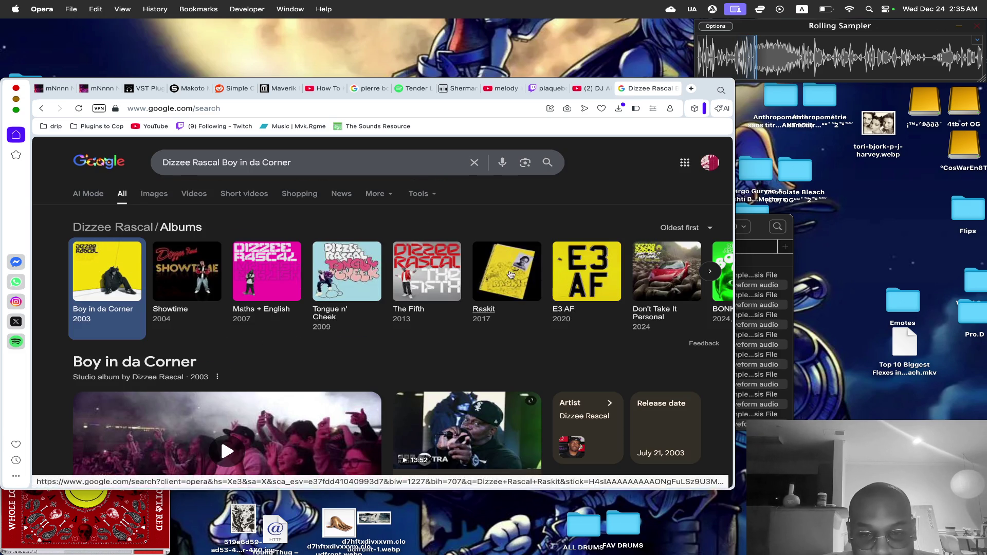
left_click(154, 195)
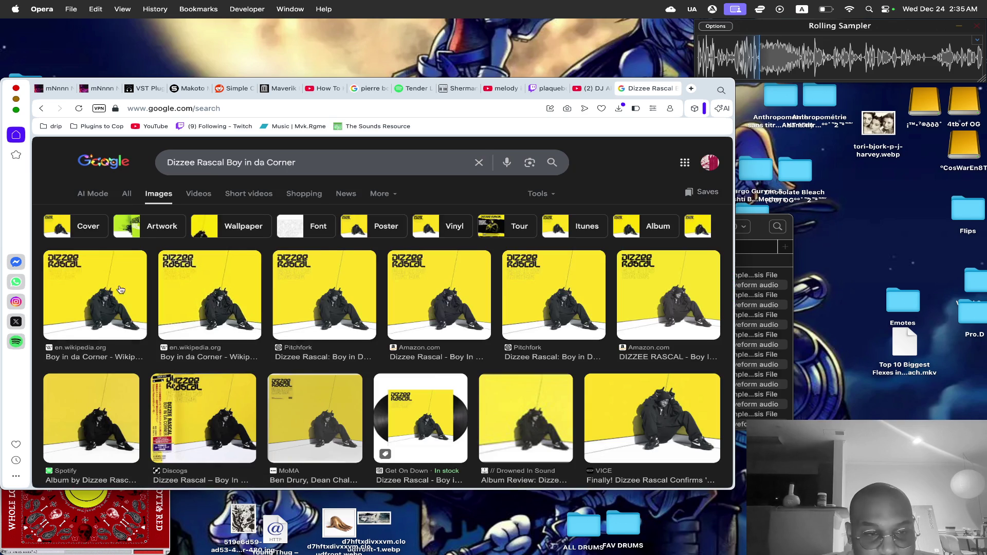
View the first Boy in da Corner cover full-size via its Wikipedia page, then close that tab.
left_click(91, 299)
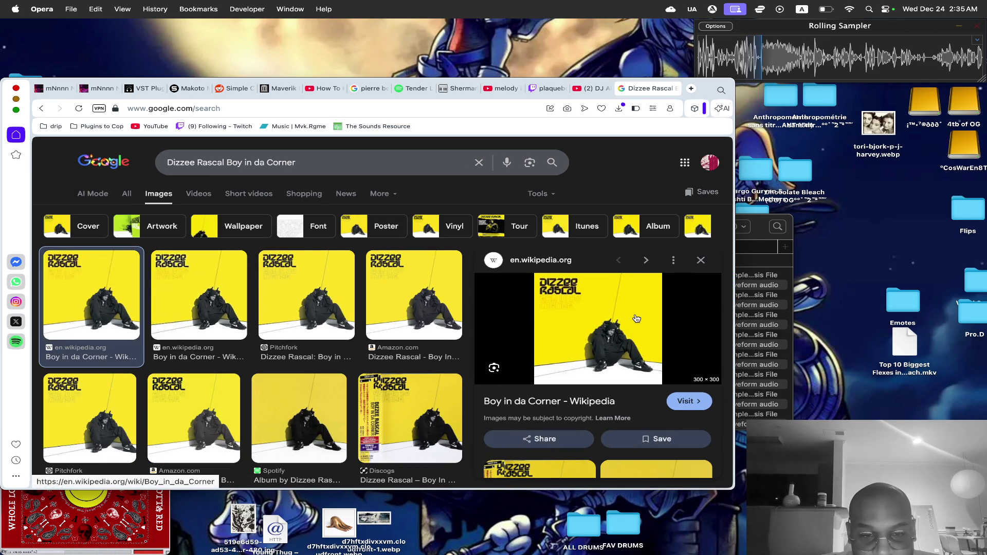
left_click(636, 319)
left_click(498, 291)
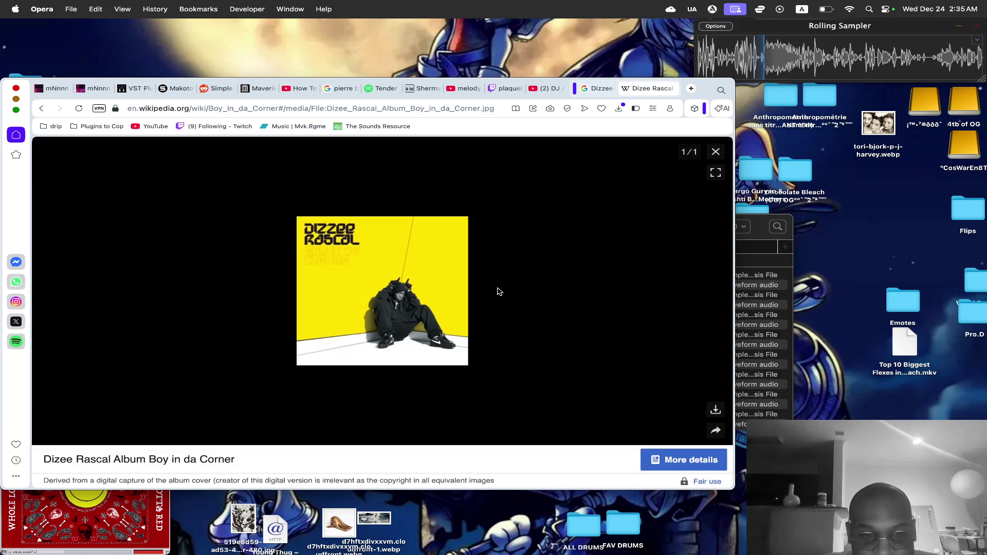
left_click(715, 410)
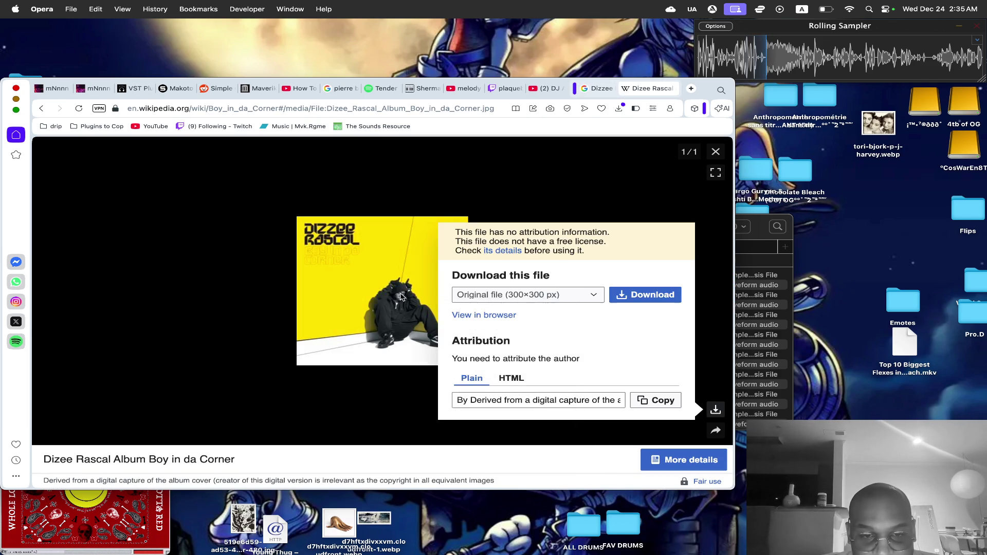
left_click(402, 296)
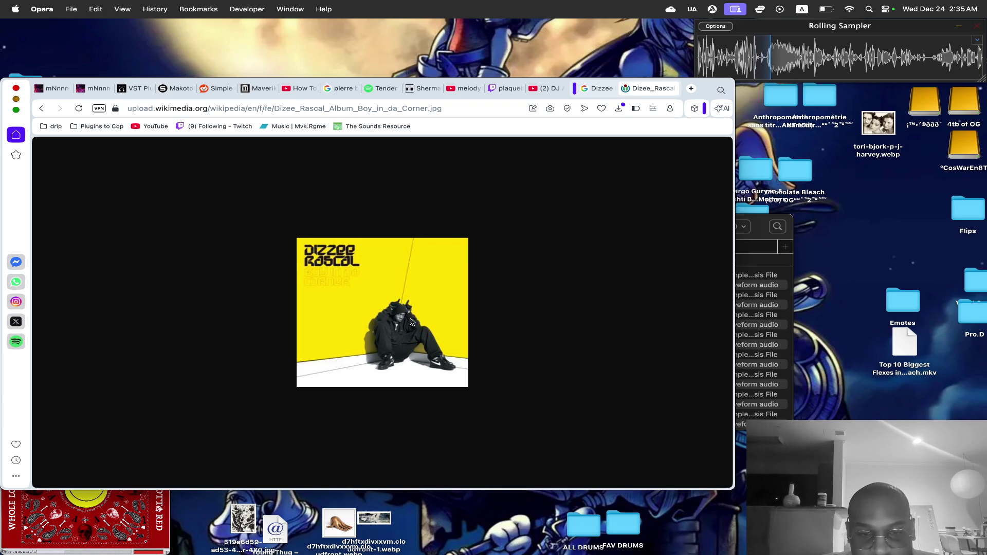
key("super+Left")
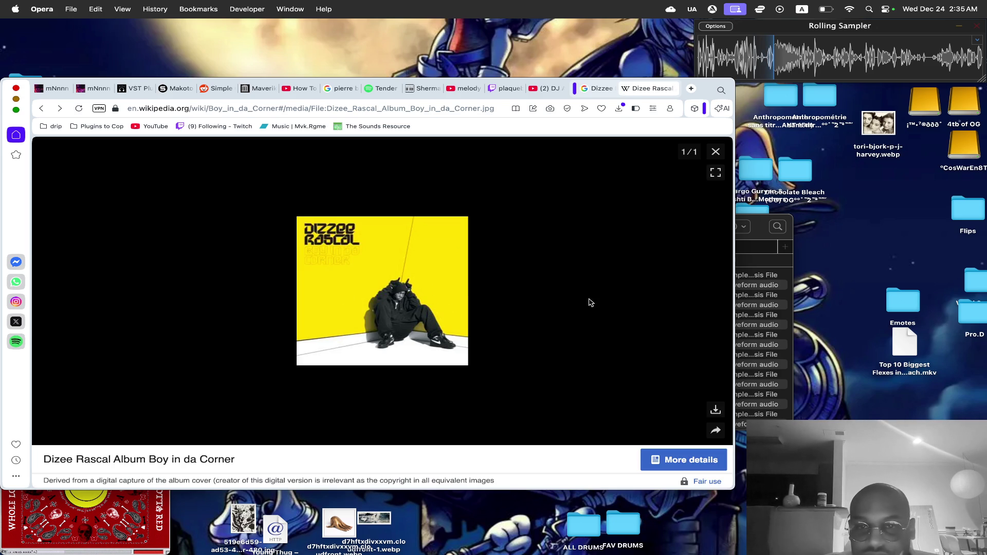
left_click(625, 89)
scroll(414, 244, "down", 3)
Return to the 'dizzee rascal' Google results and open his Wikipedia article.
key("super+Left")
key("super+Left")
key("super+Left")
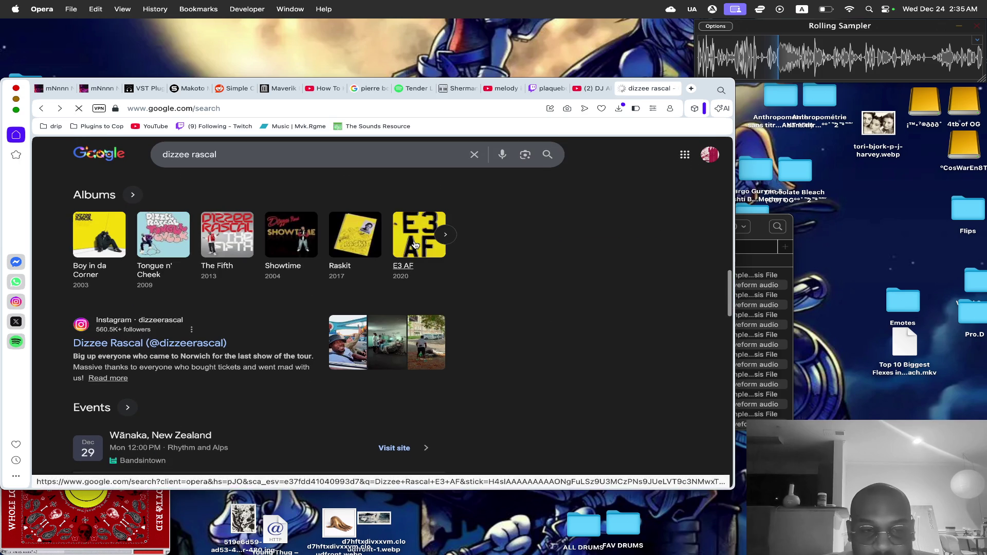
key("super+Right")
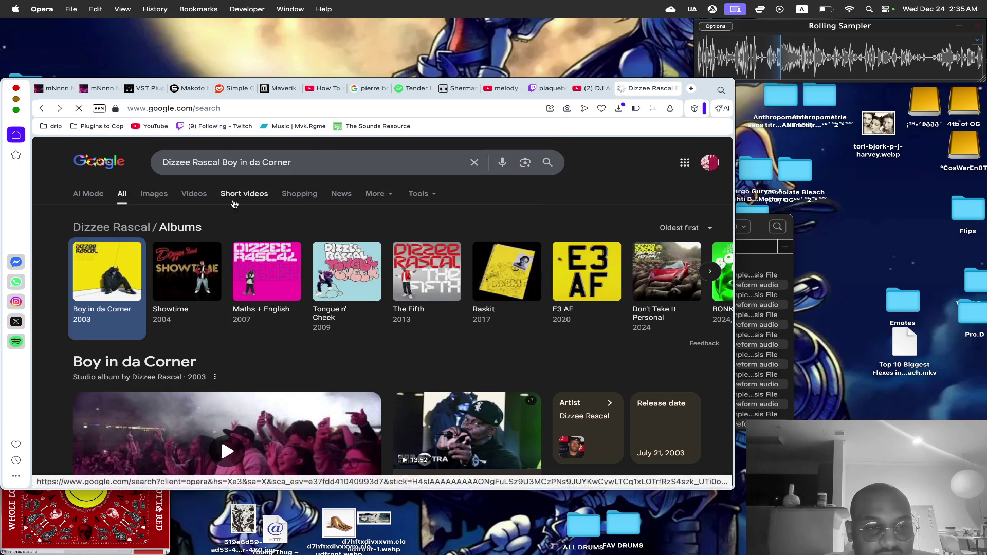
key("super+Left")
scroll(172, 207, "down", 10)
scroll(172, 207, "up", 5)
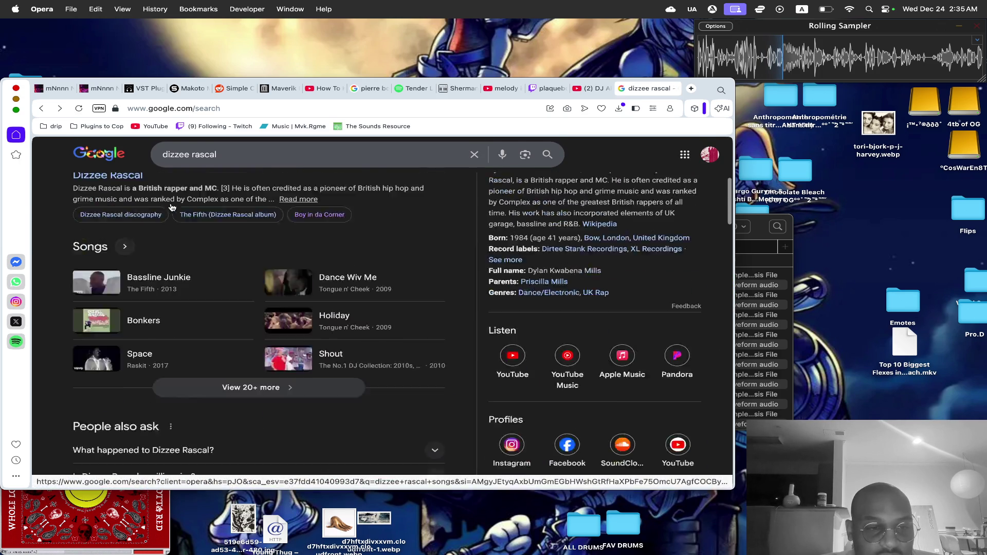
left_click(96, 236)
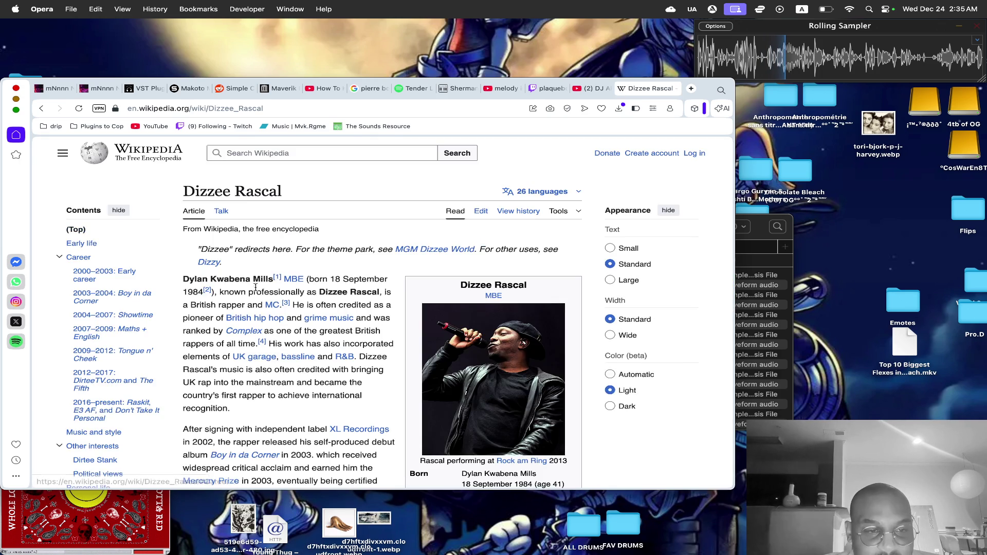
Follow the Boy in da Corner album link, then open the I Luv U song article from its singles.
scroll(161, 283, "down", 10)
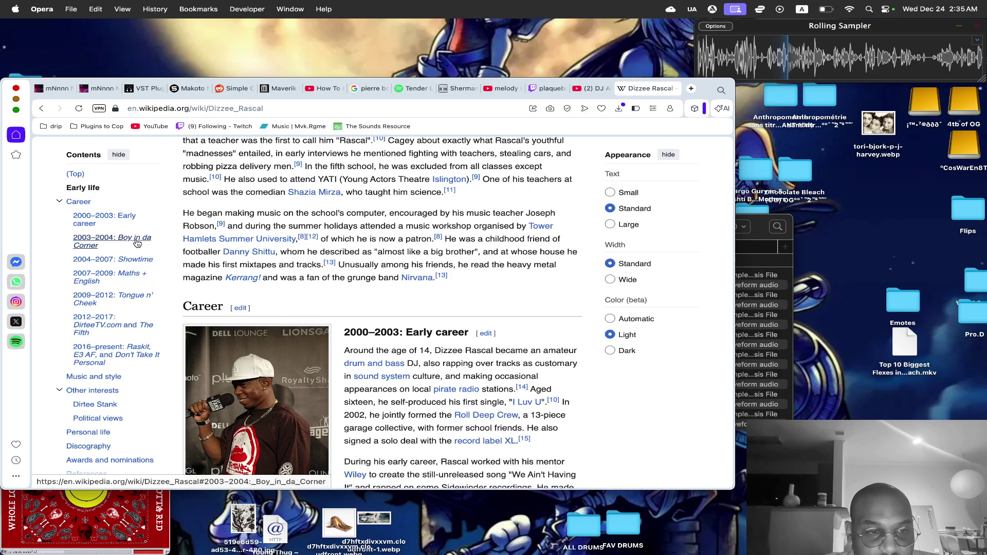
left_click(136, 240)
mouse_move(342, 200)
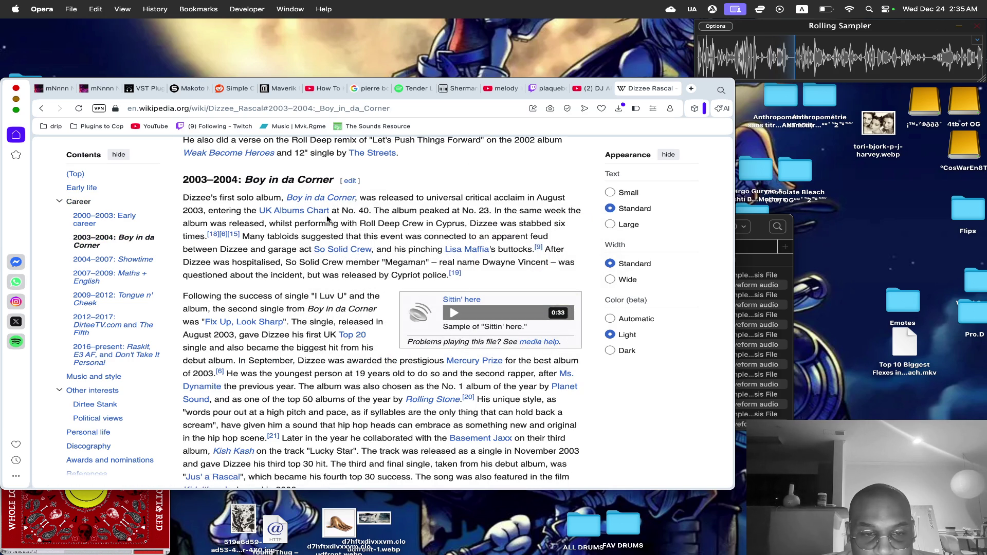
left_click(324, 198)
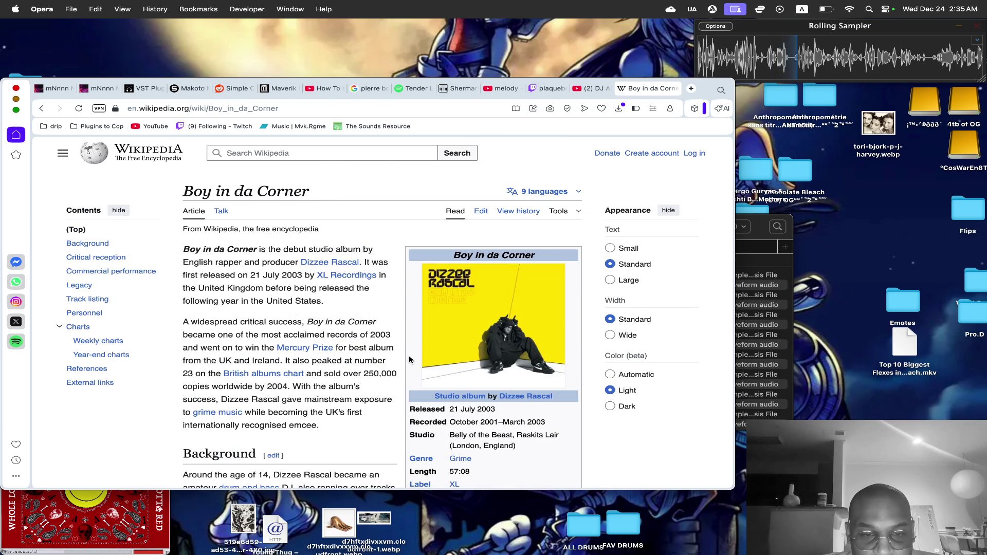
scroll(409, 359, "down", 5)
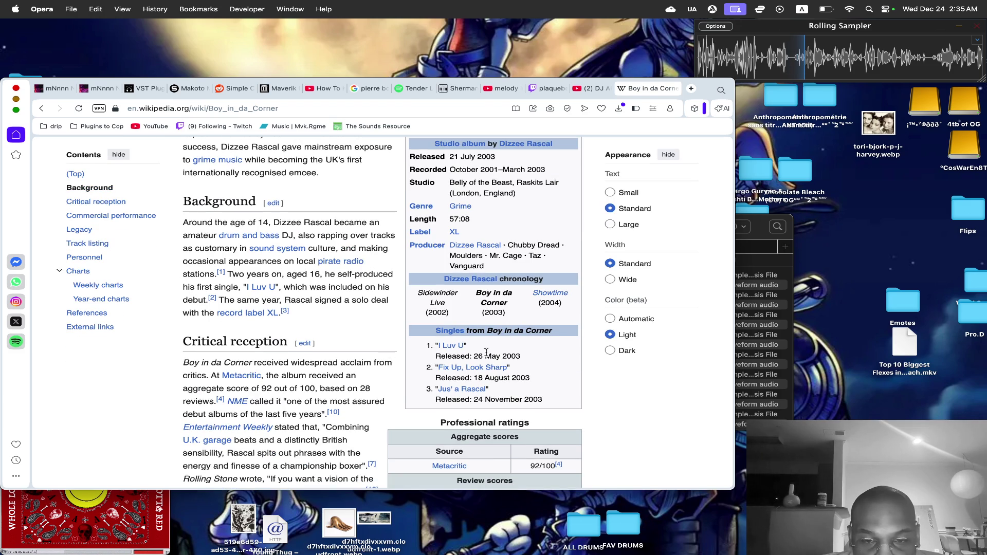
left_click(453, 346)
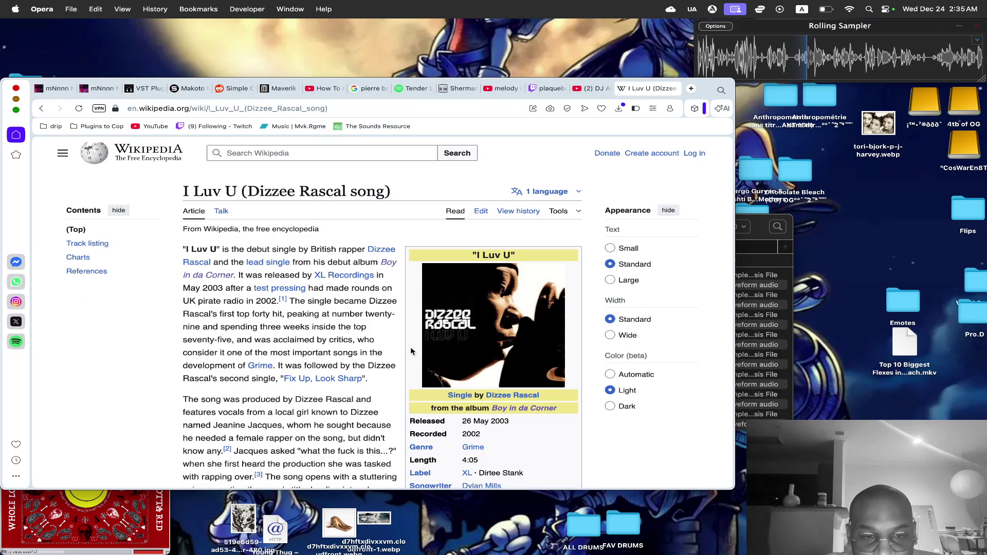
scroll(391, 346, "down", 5)
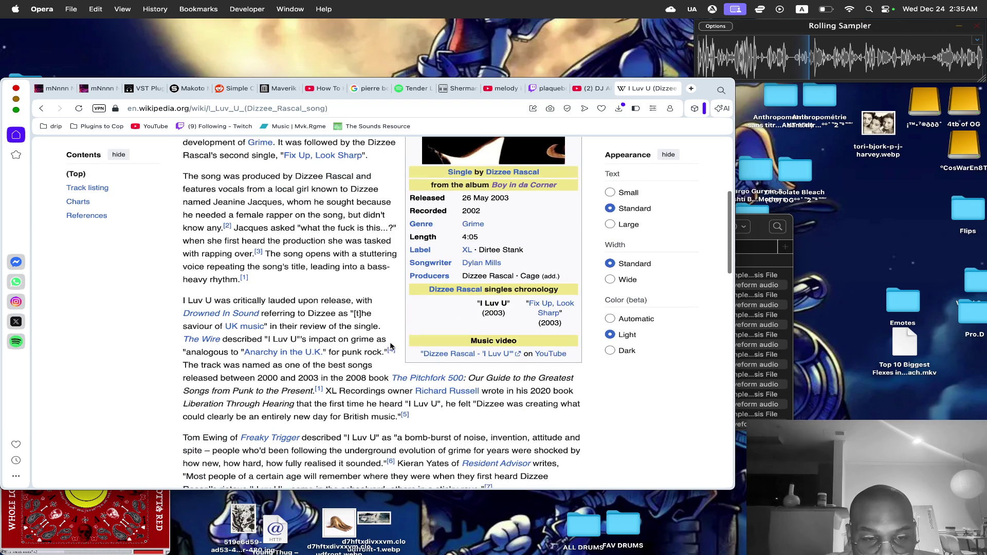
In a new tab, search Google for 'dizee rascal i luv u' and play the XL Recordings video.
left_click(691, 90)
type("dize")
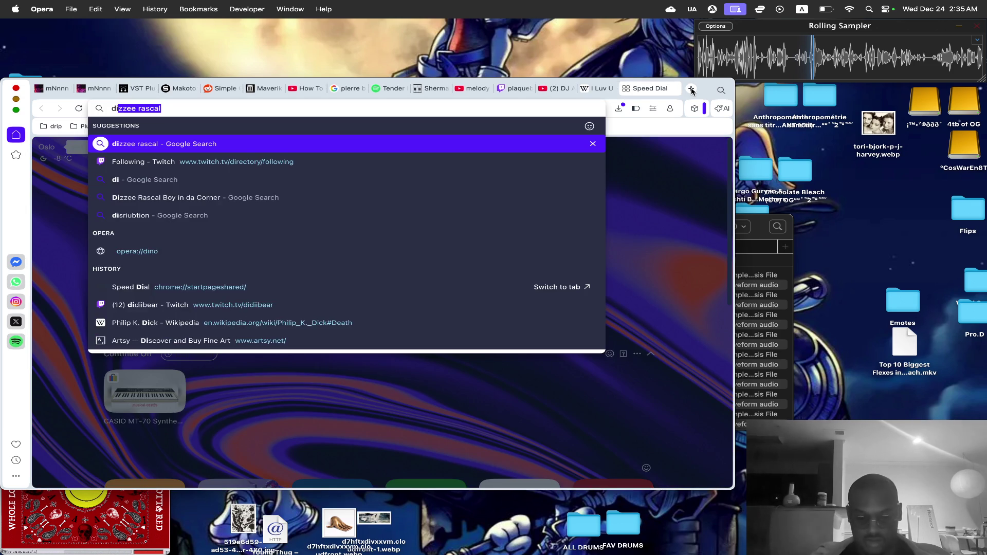
type("e ")
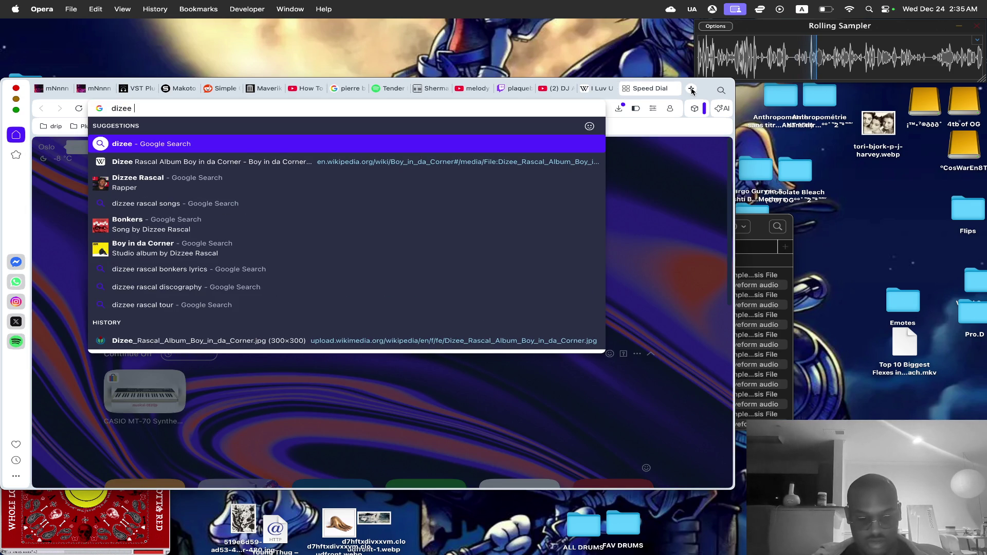
type("rascal i luv u")
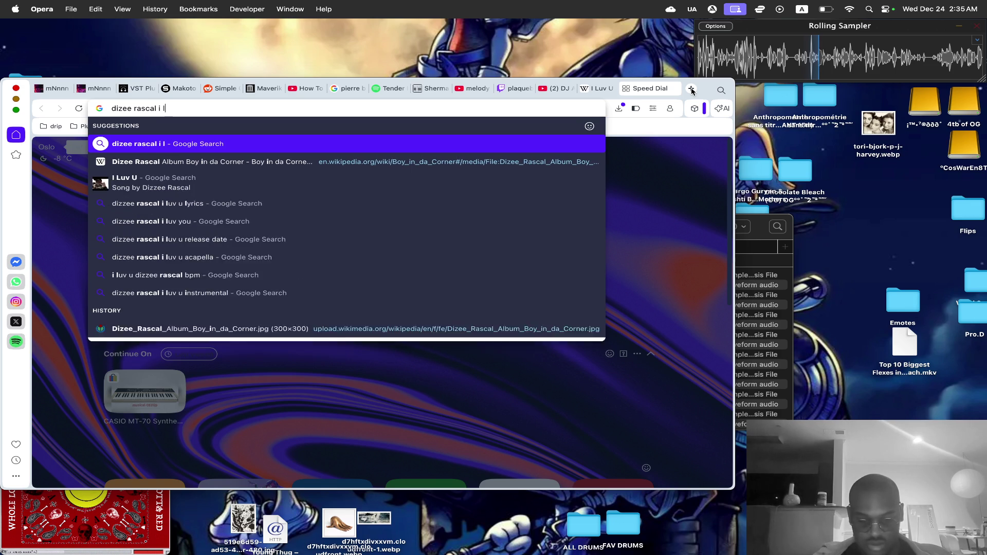
key("Return")
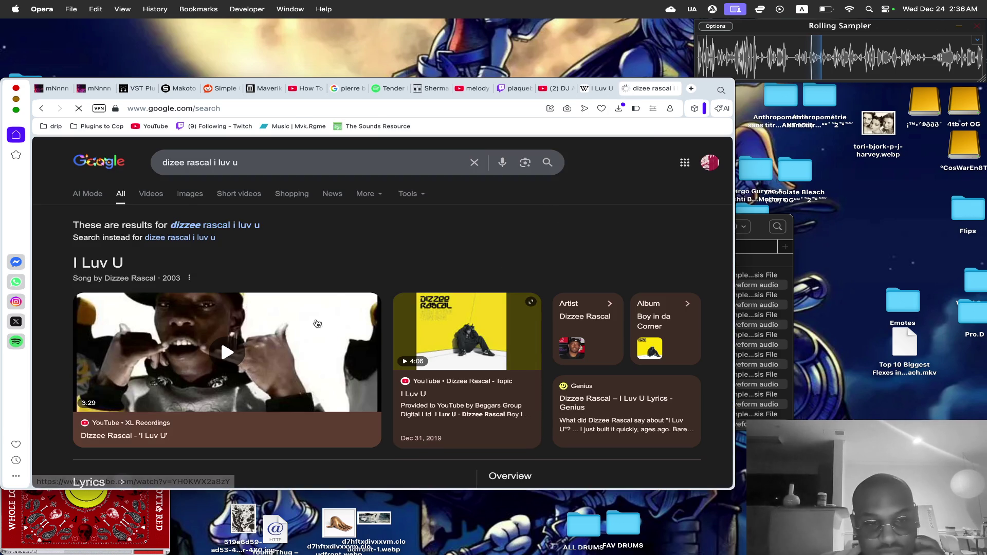
left_click(281, 335)
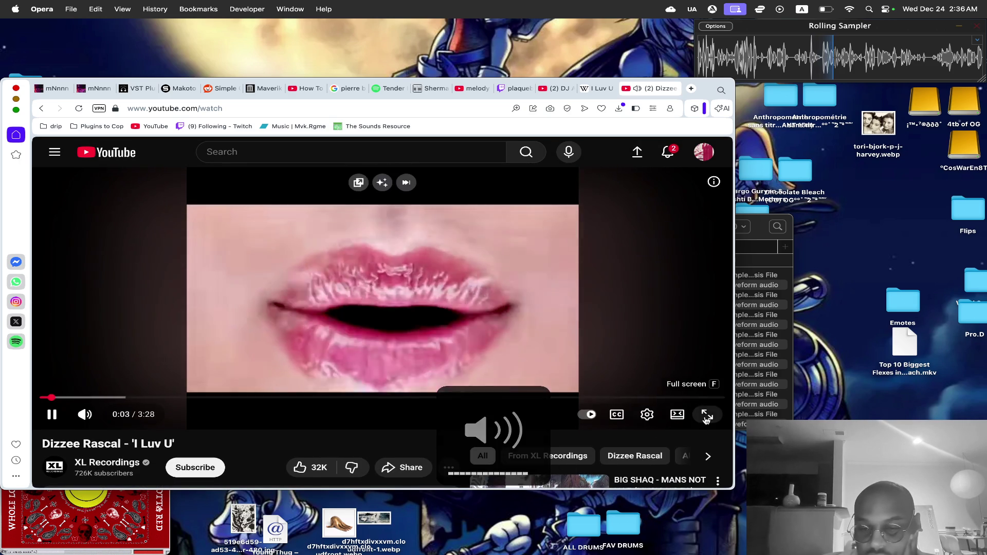
Watch the I Luv U video full screen, then return to the normal player view.
left_click(705, 420)
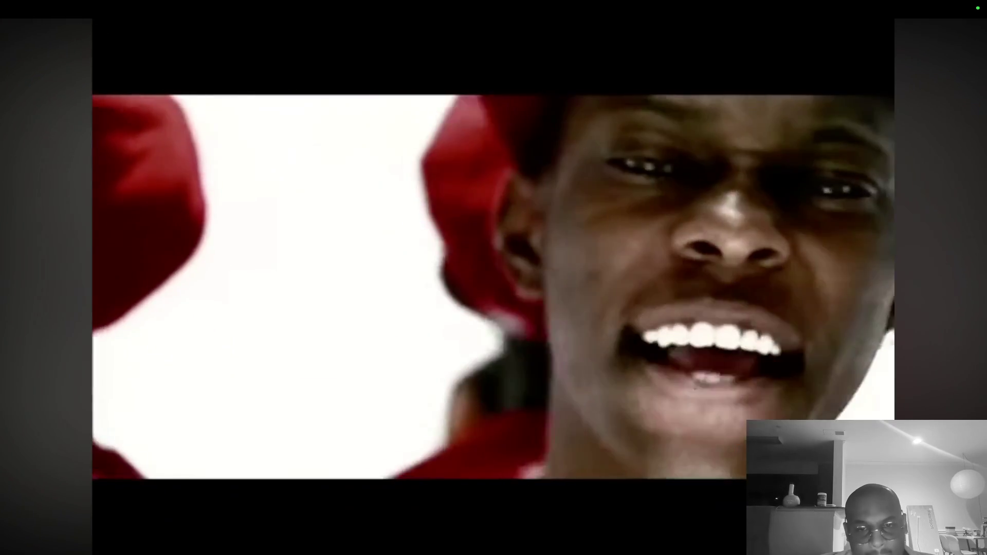
key("Escape")
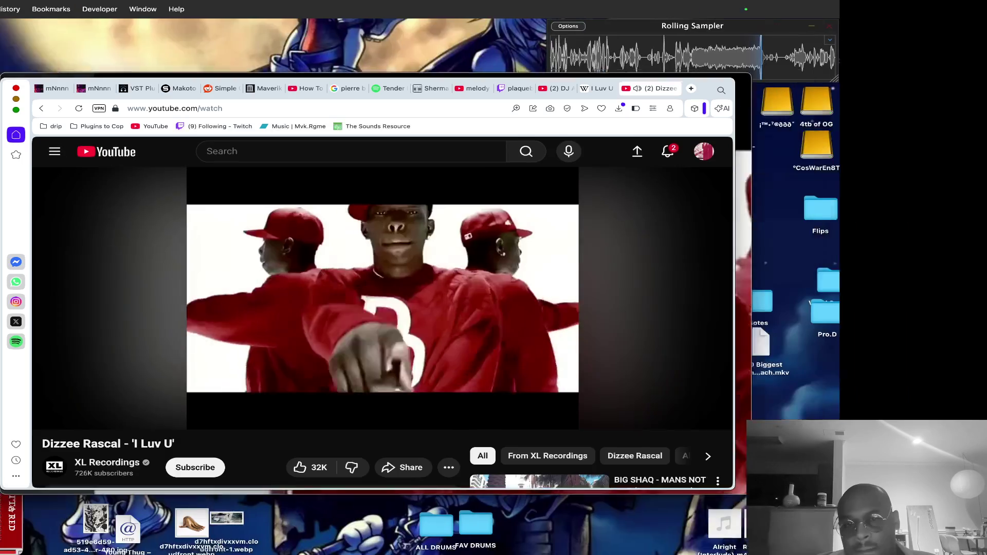
Pause and resume the I Luv U video several times around the 1:09–1:15 mark.
left_click(531, 356)
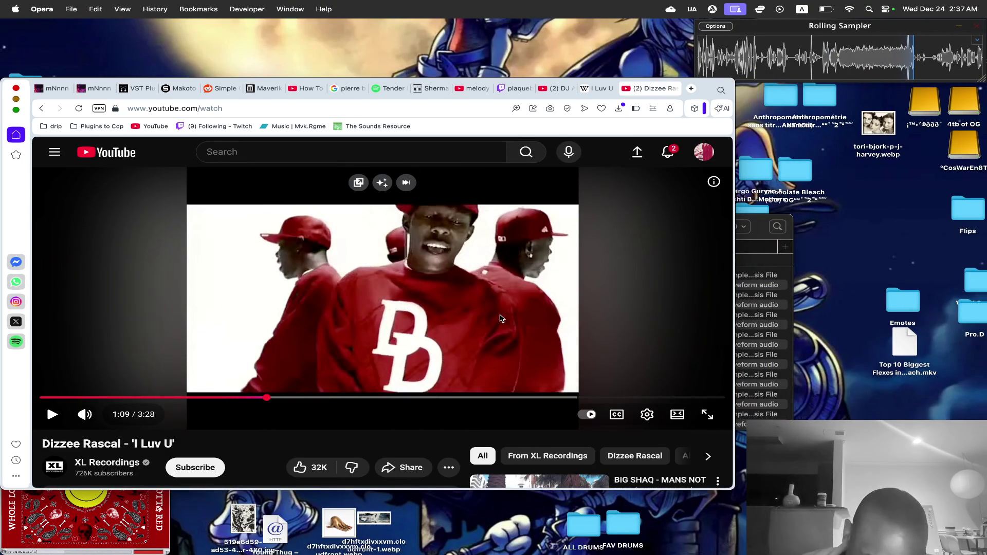
scroll(441, 309, "down", 3)
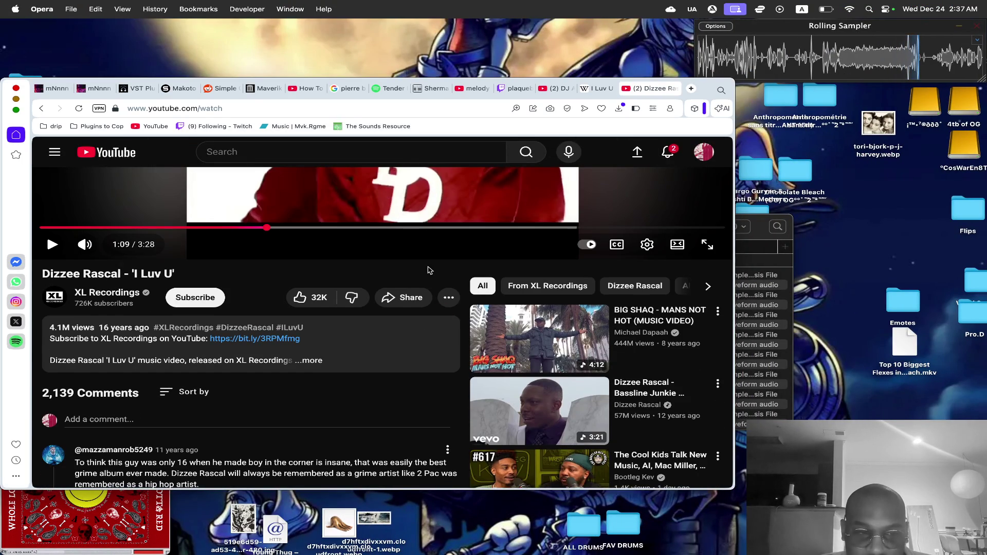
scroll(430, 269, "up", 3)
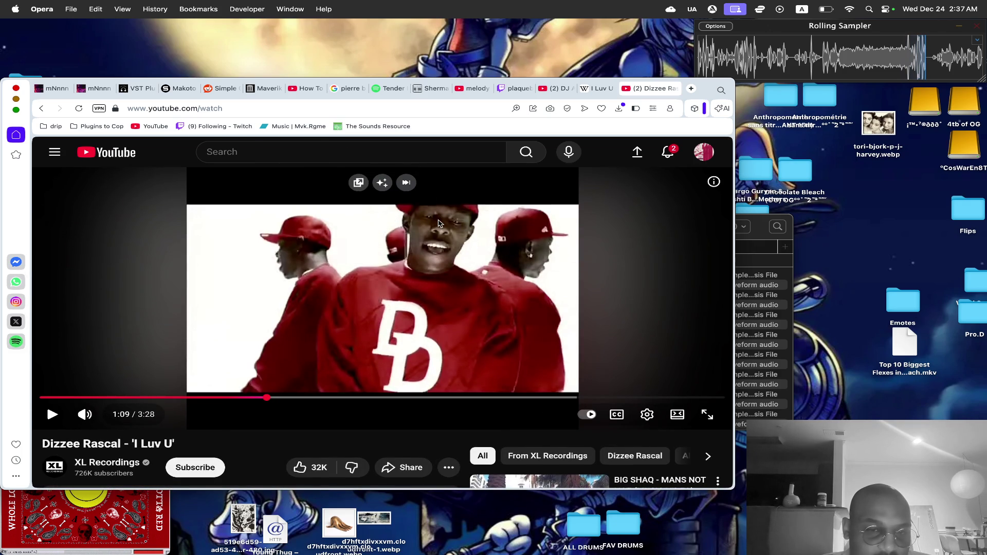
left_click(438, 222)
left_click(436, 220)
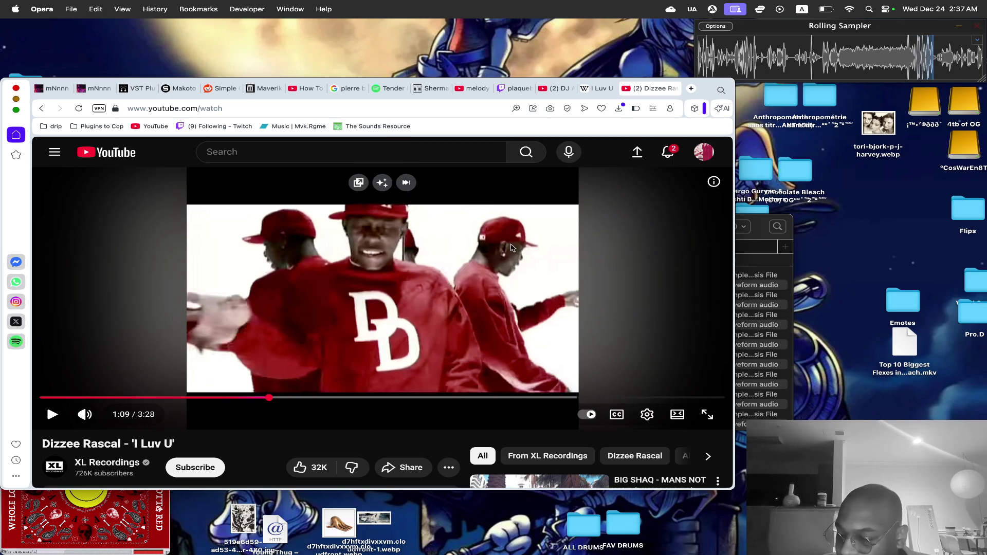
left_click(512, 248)
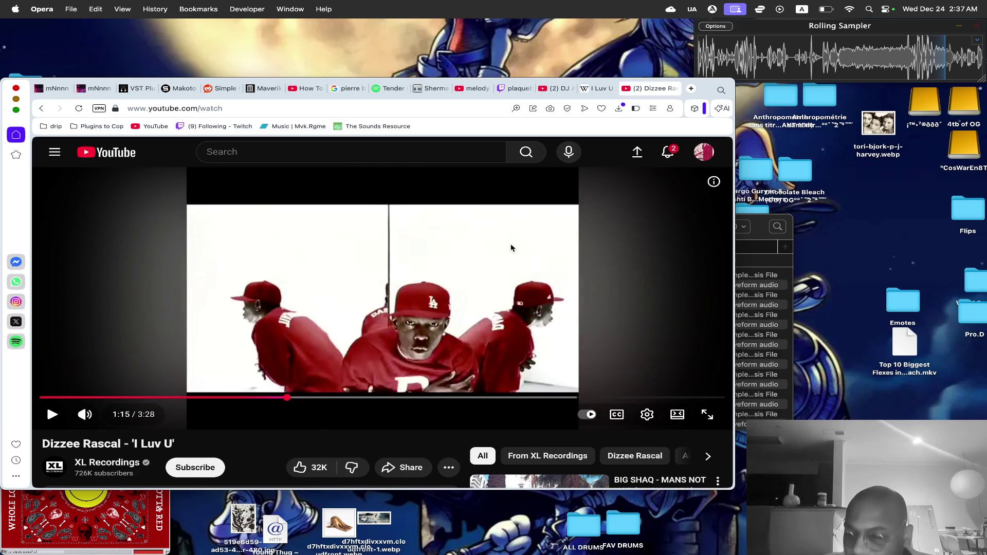
left_click(510, 248)
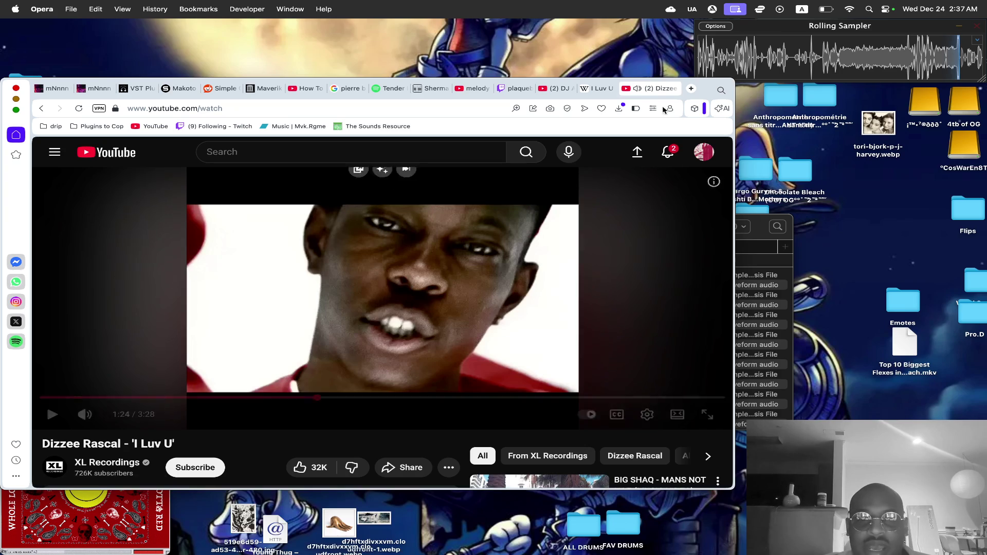
Close the I Luv U Wikipedia tab and select the YouTube address bar.
left_click(604, 89)
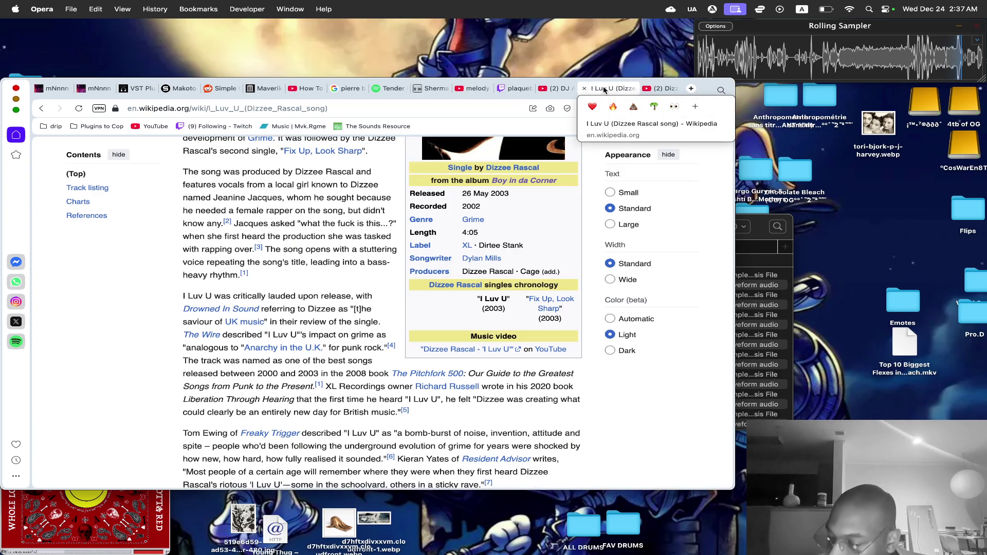
left_click(586, 89)
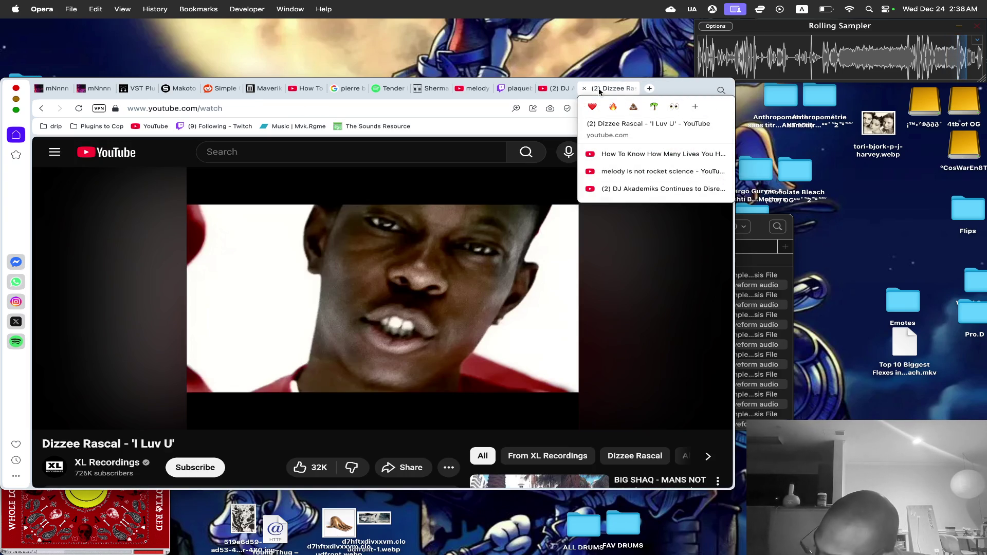
left_click(305, 108)
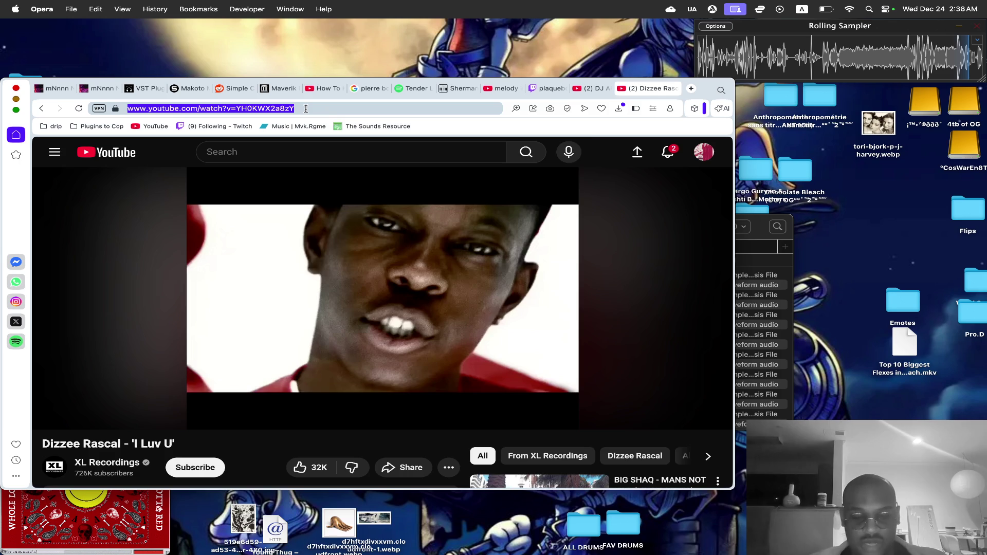
Search Google for 'men dont care jme' from the address bar.
type("men dont c")
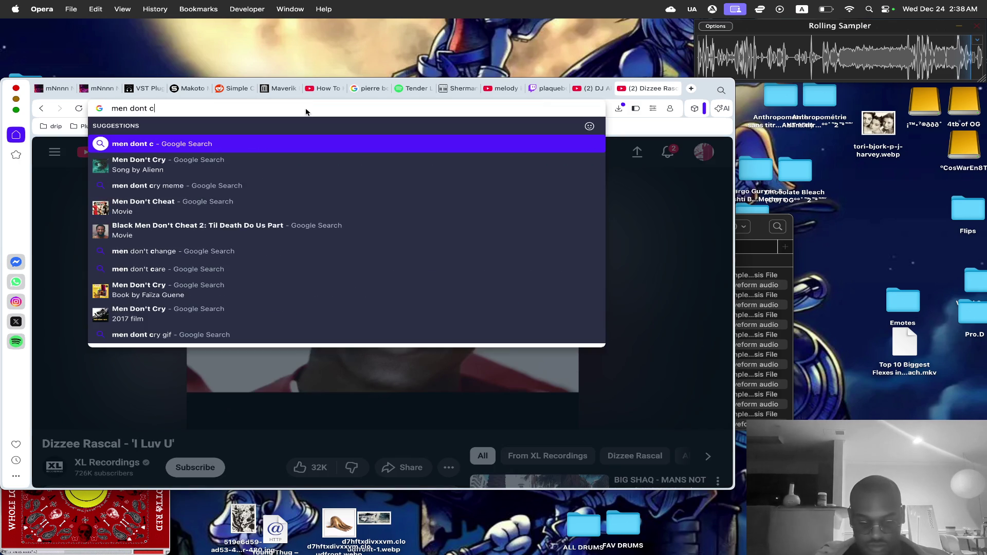
type("are")
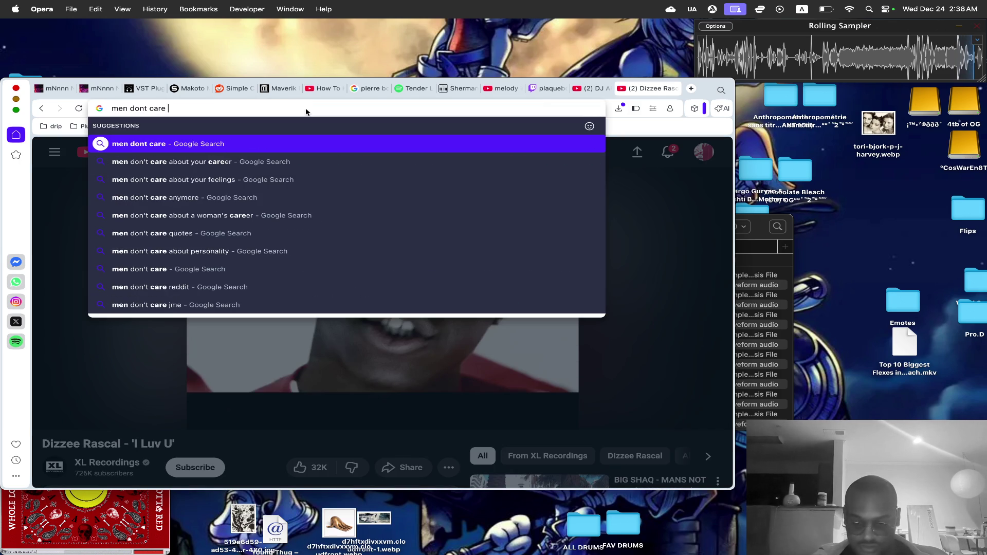
type(" jme")
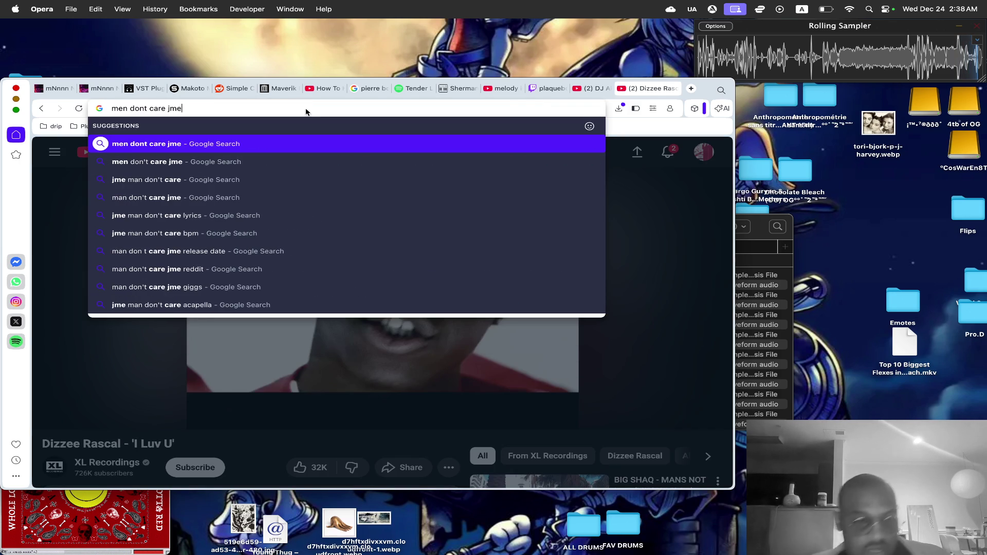
key("Return")
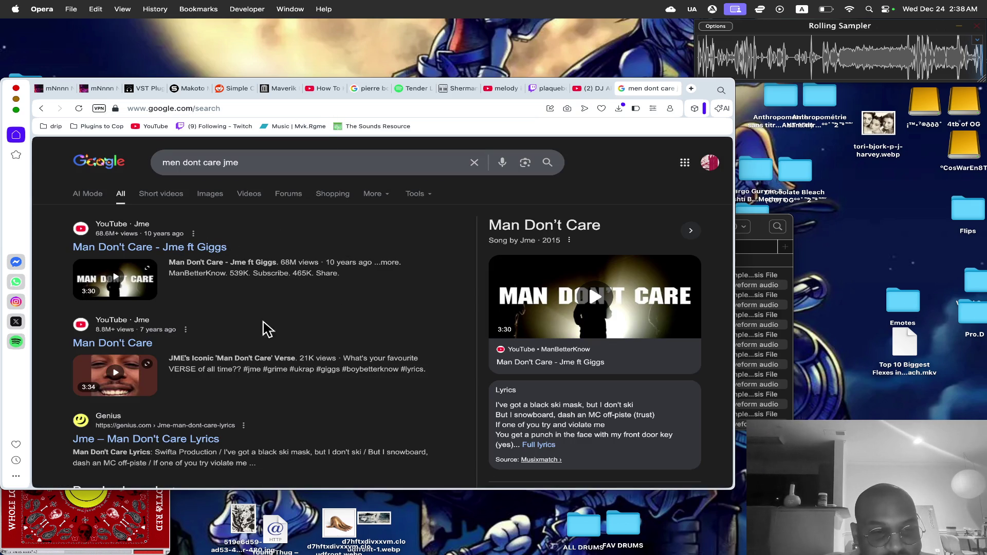
Open the Man Don't Care – Jme ft Giggs video, close the DJ Akademiks tab, and go full screen.
left_click(152, 248)
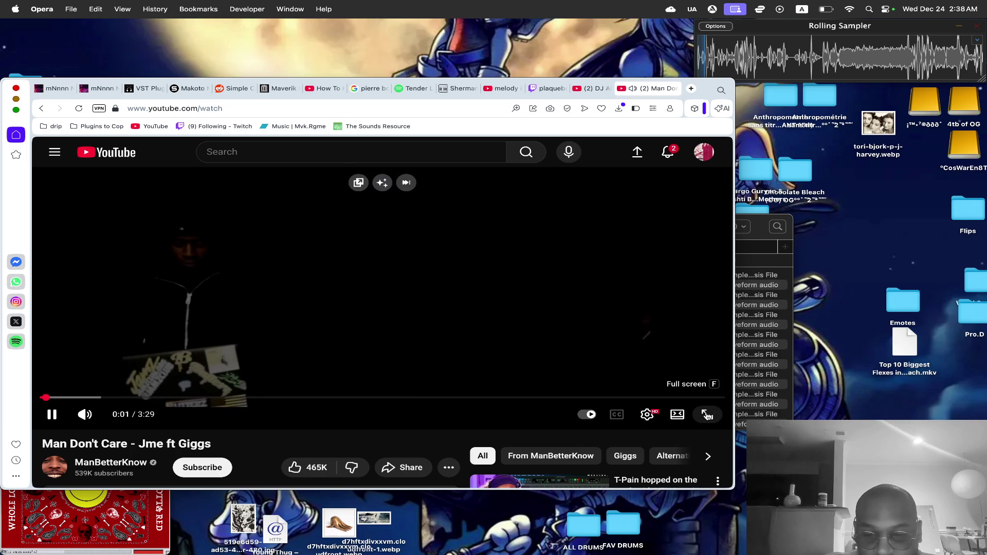
scroll(707, 416, "down", 2)
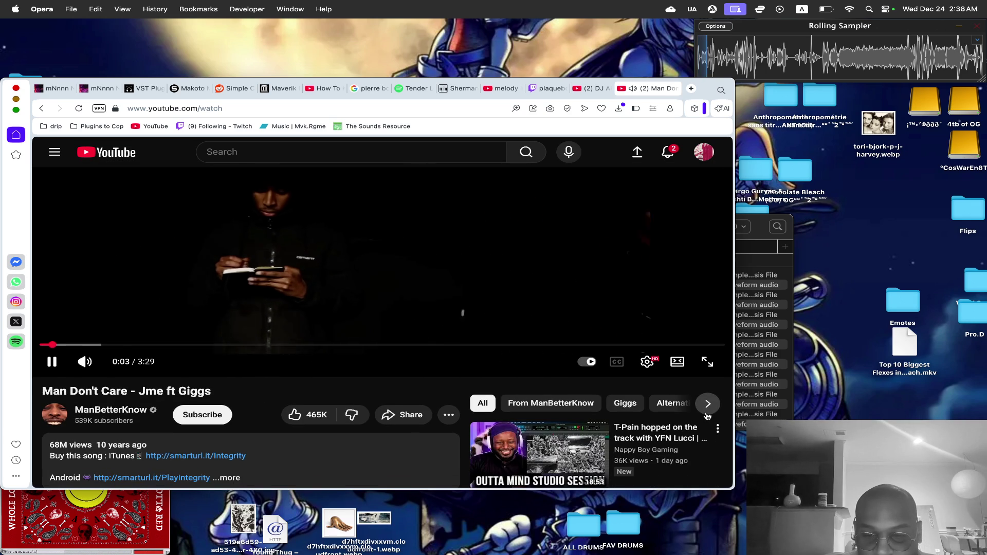
left_click(591, 89)
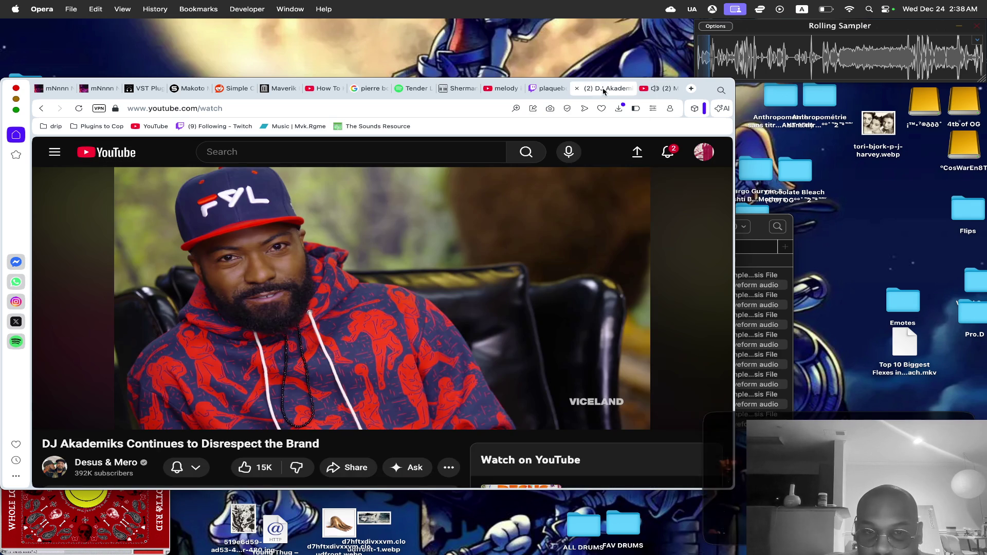
left_click(574, 89)
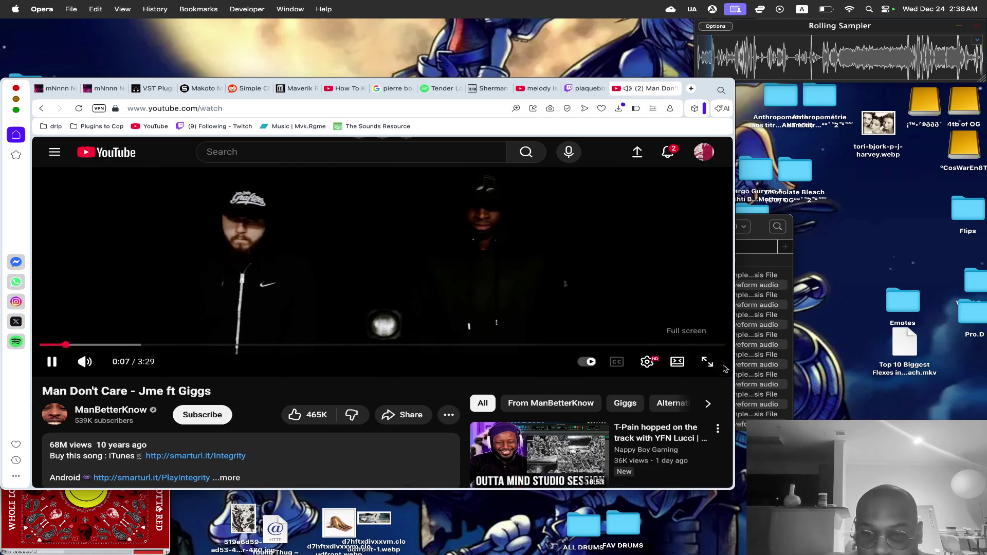
left_click(707, 361)
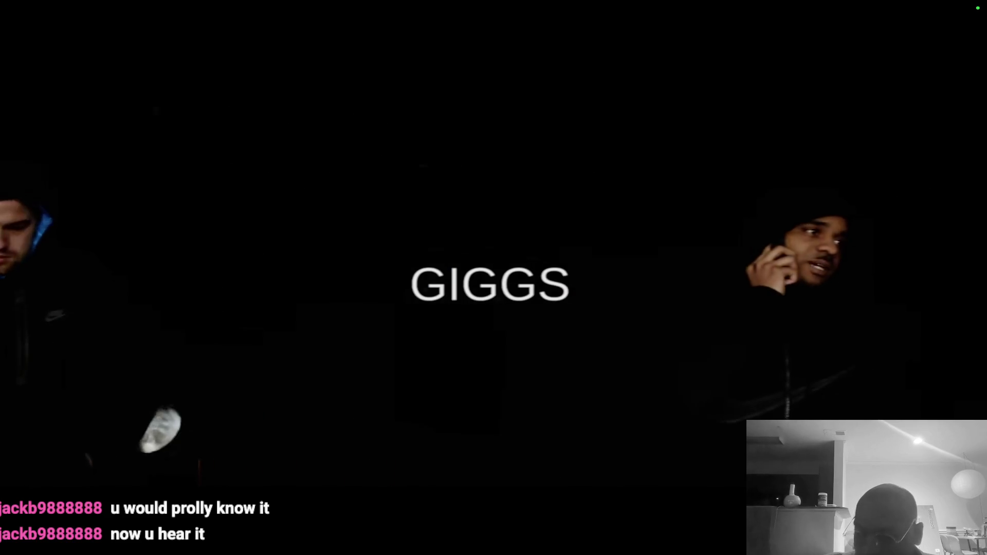
Adjust the volume down, then pause Man Don't Care at 0:31 and resume it.
key("XF86AudioRaiseVolume")
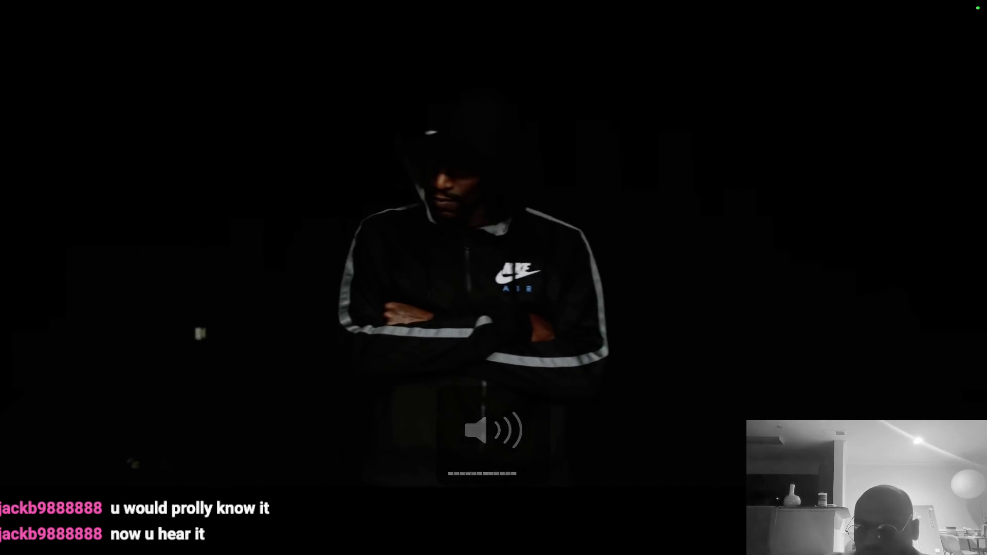
key("XF86AudioLowerVolume")
key("XF86AudioLowerVolume")
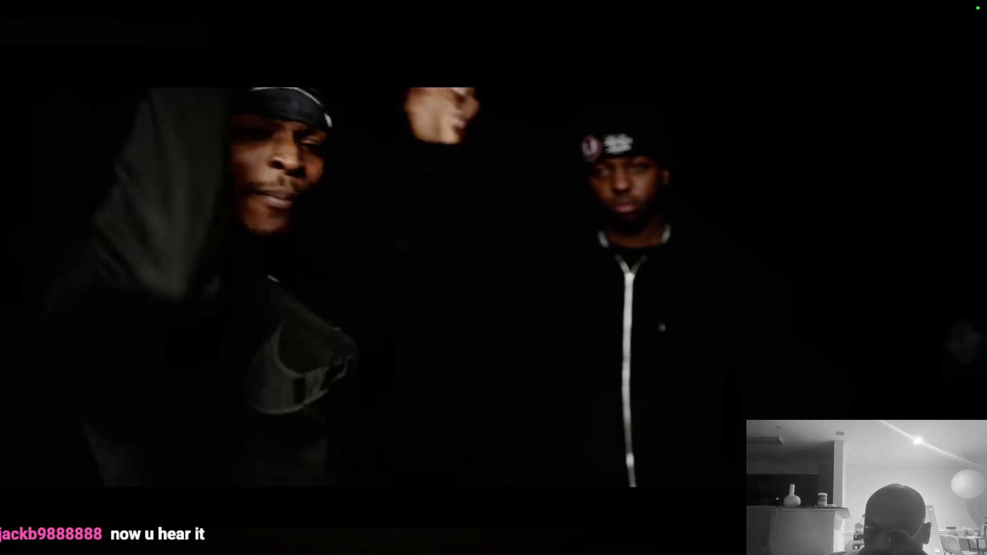
key("XF86AudioRaiseVolume")
left_click(734, 262)
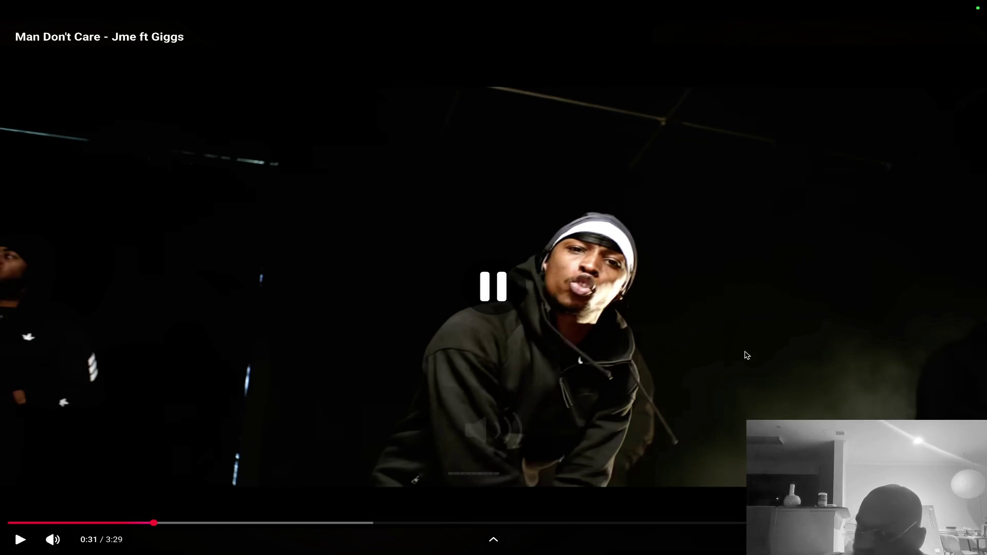
left_click(692, 268)
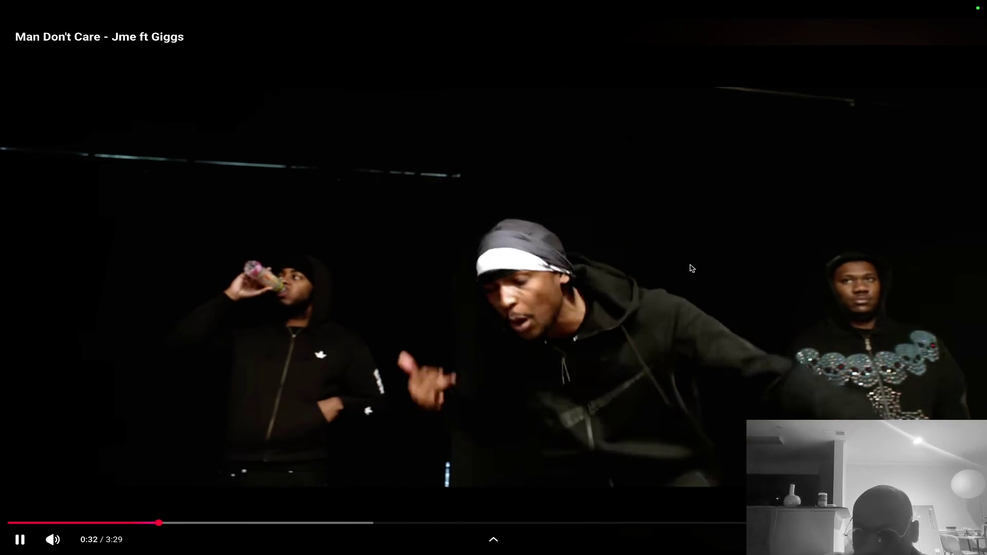